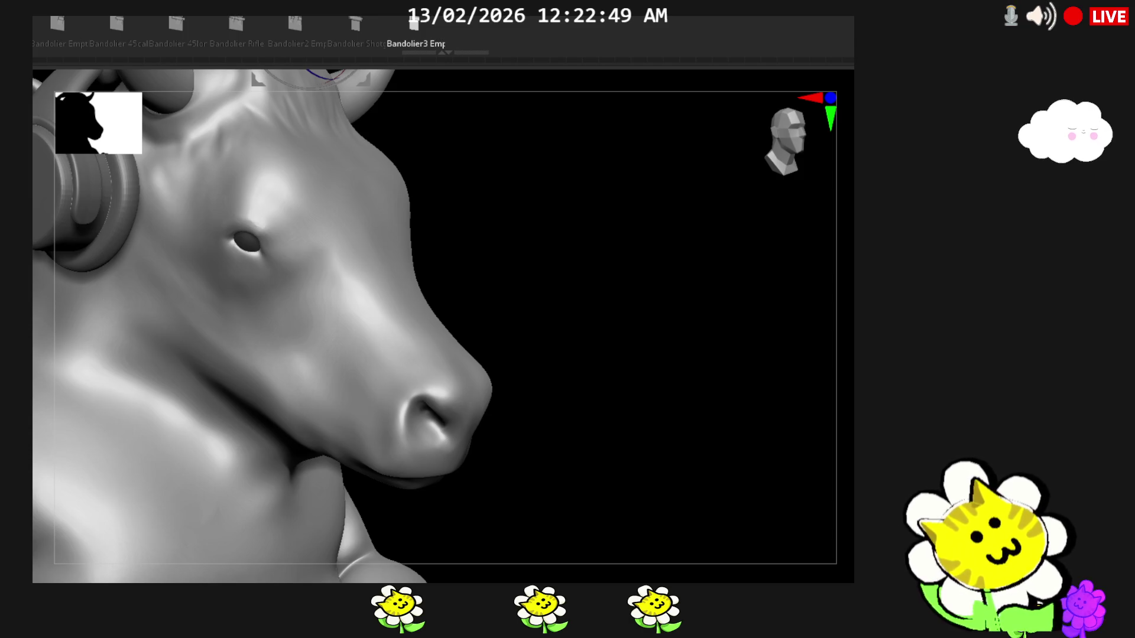
Orbit and pull back from the head close-up to a three-quarter front view of the whole seated bull
left_click_drag(532, 329, 656, 329)
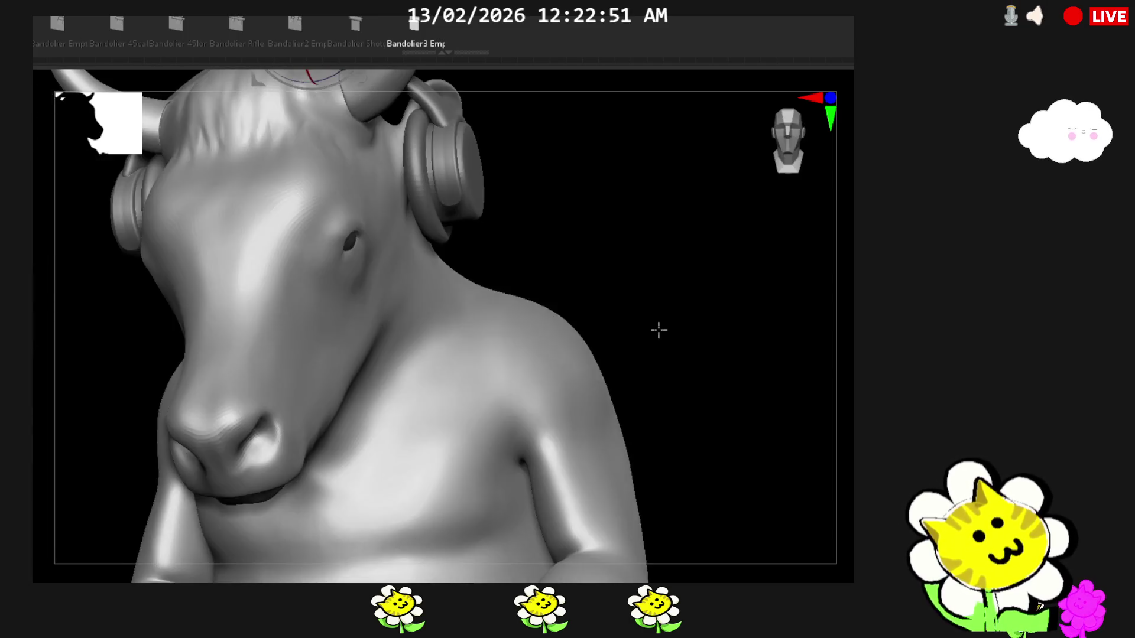
right_click_drag(833, 378, 830, 437)
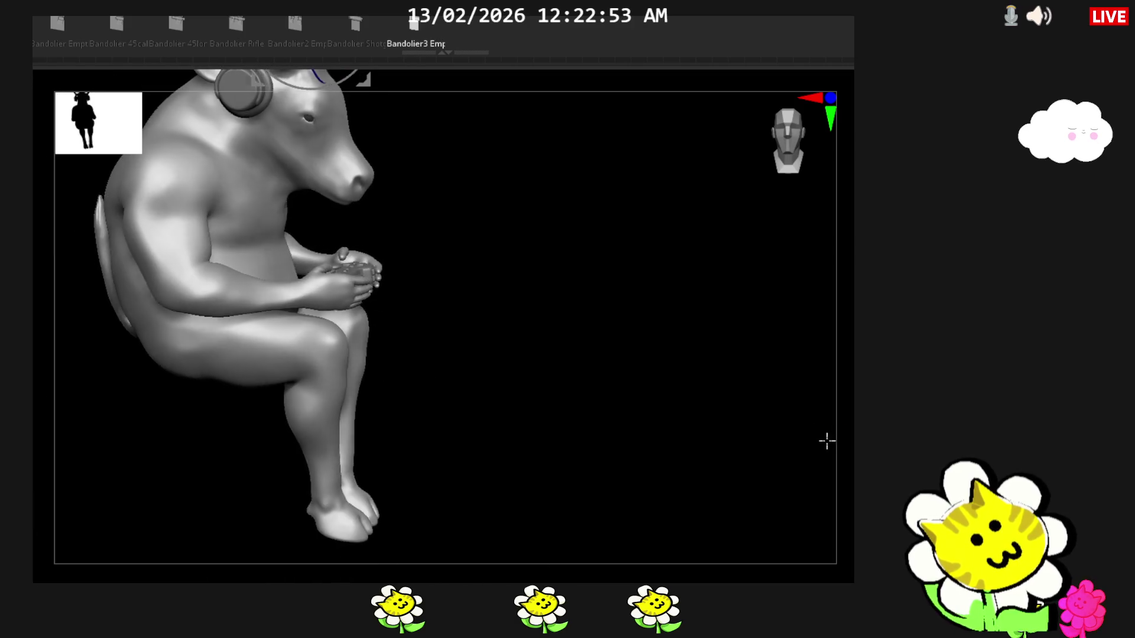
right_click_drag(621, 355, 800, 468)
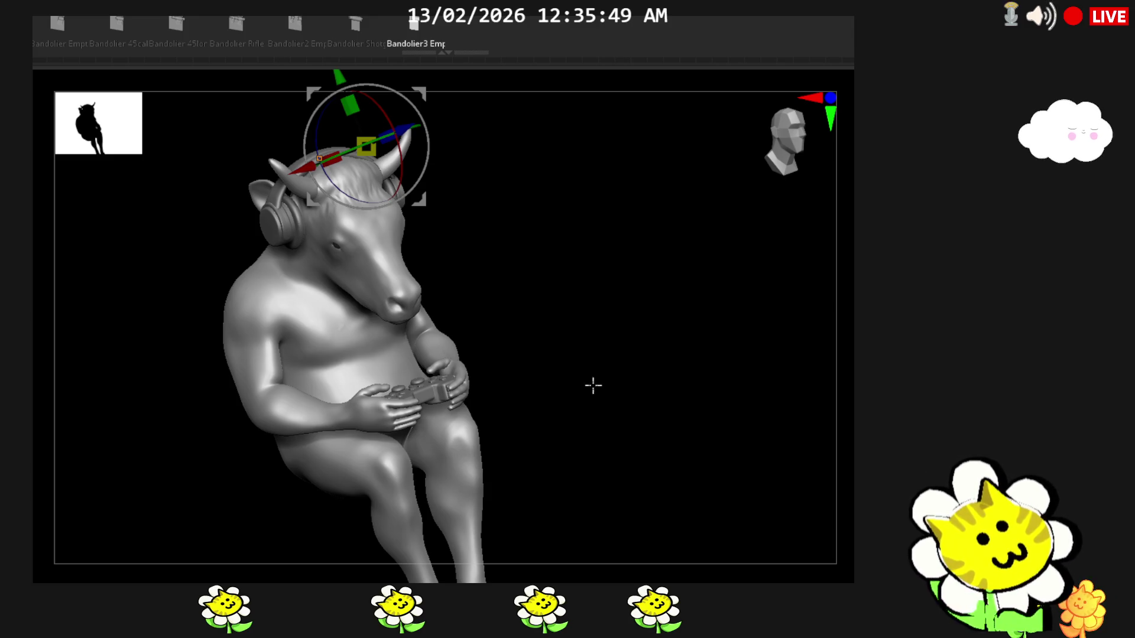
Orbit to a straight front view, then zoom into a side close-up of the head and headphones
left_click_drag(587, 388, 628, 365, "shift")
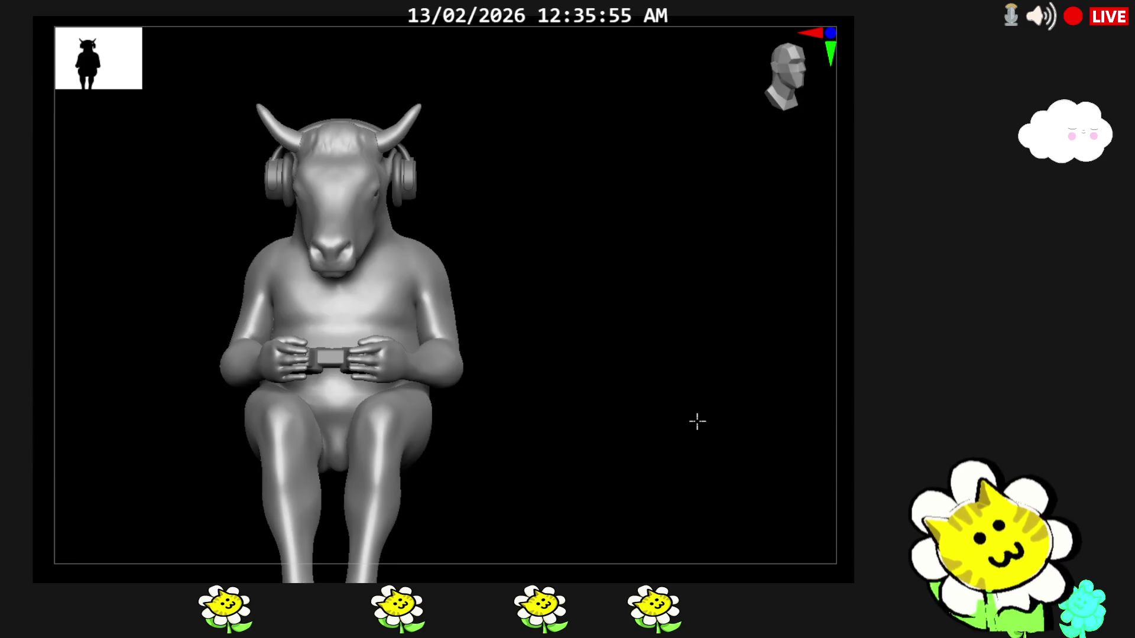
right_click_drag(691, 415, 691, 355, "ctrl")
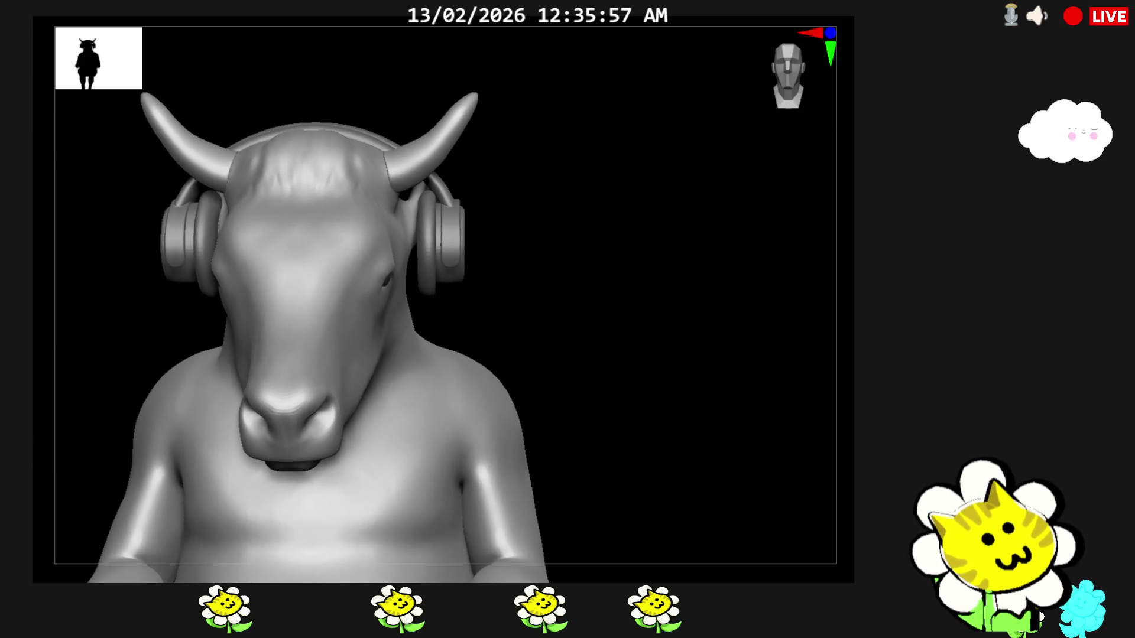
mouse_move(780, 461)
right_mouse_down()
mouse_move(724, 472)
mouse_move(783, 410)
mouse_move(810, 463)
right_mouse_up()
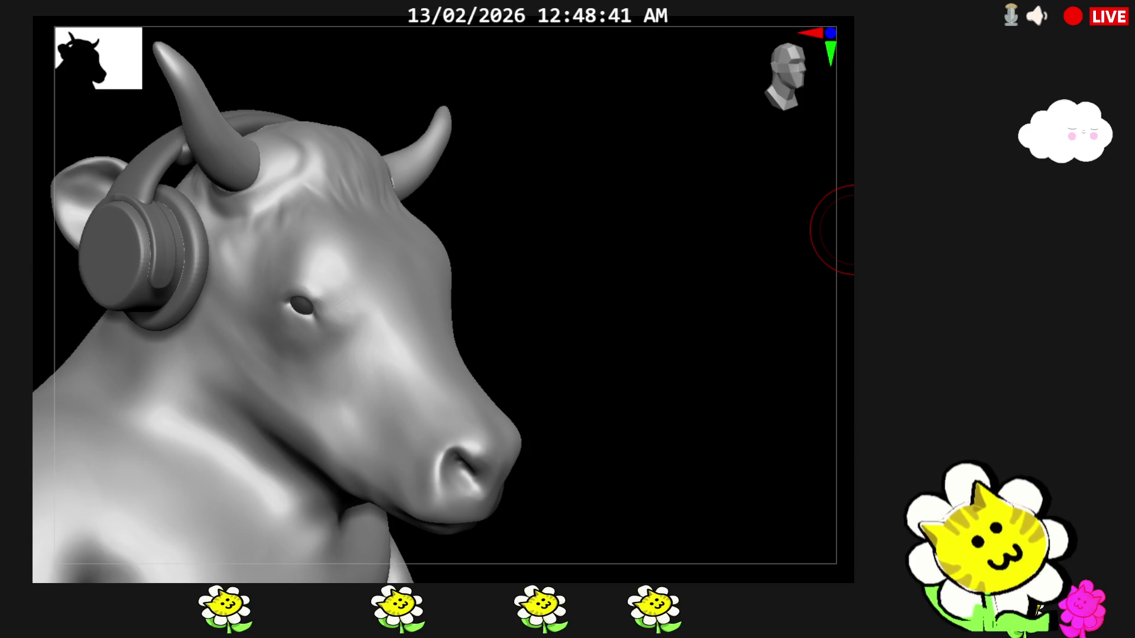
left_click_drag(590, 415, 545, 412)
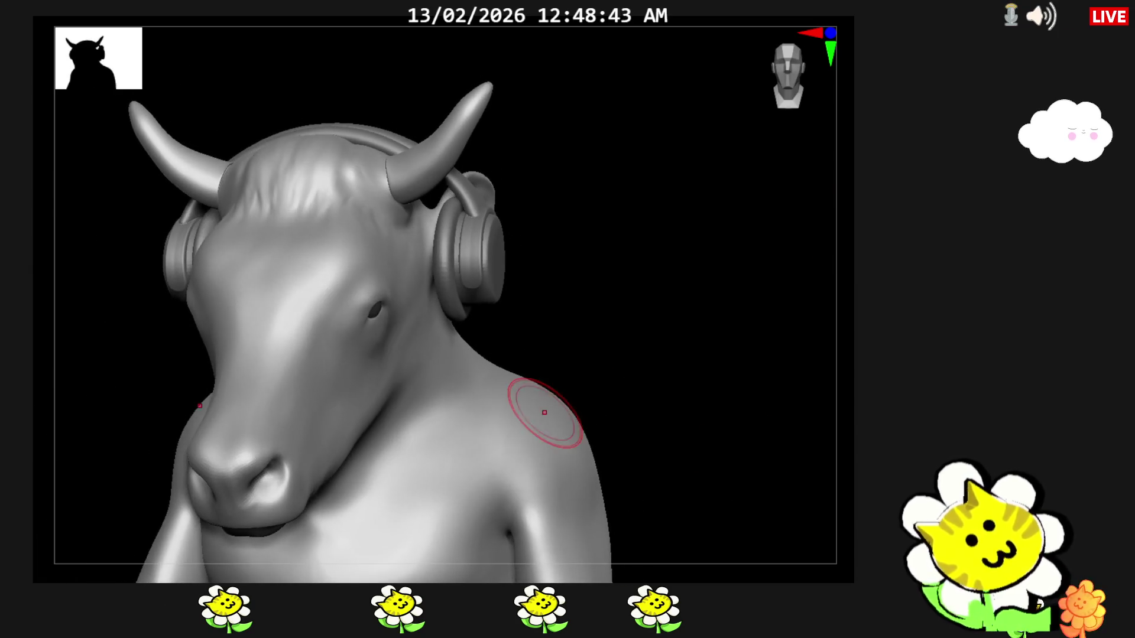
mouse_move(743, 456)
left_mouse_down()
mouse_move(651, 369)
mouse_move(657, 416)
mouse_move(674, 435)
mouse_move(714, 408)
mouse_move(709, 359)
left_mouse_up()
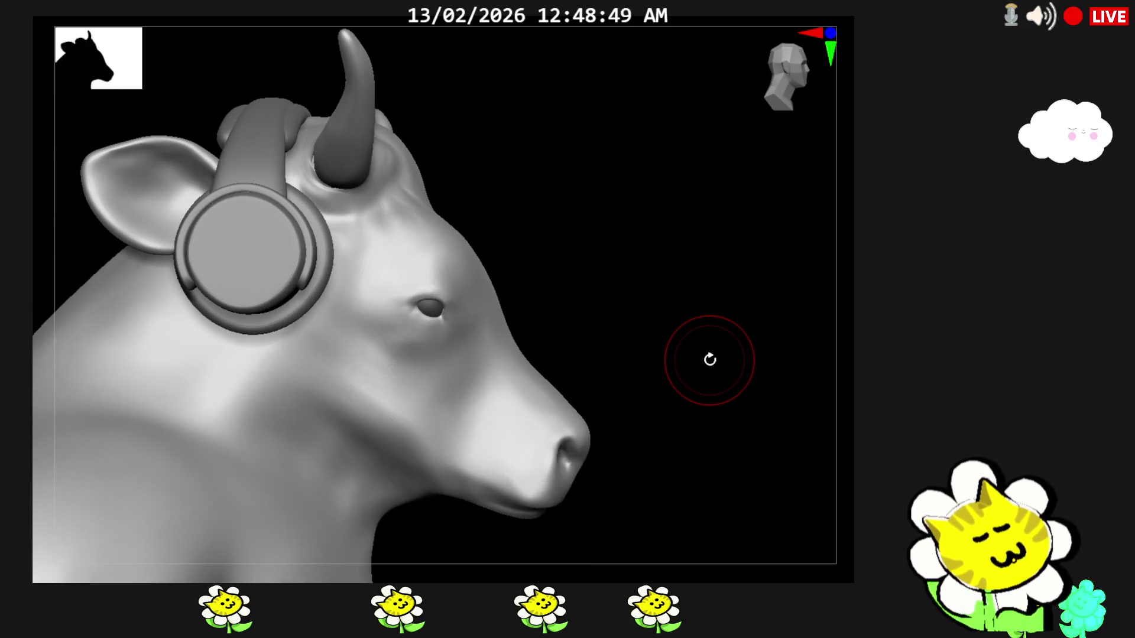
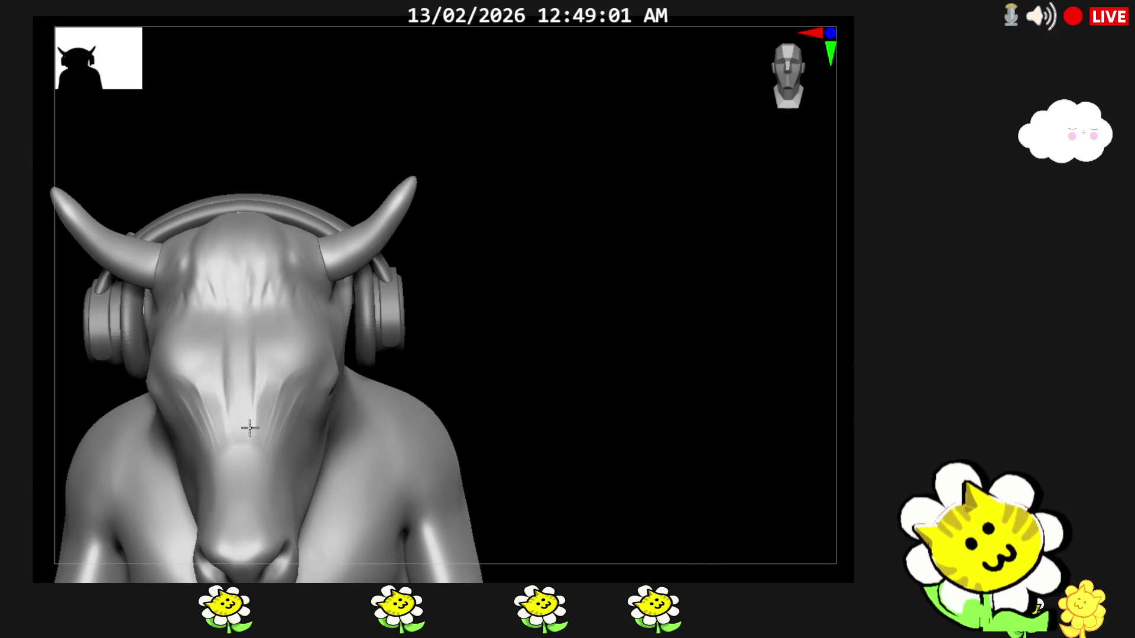
Orbit to a side profile of the bull's head and zoom in, headphone showing
right_click_drag(567, 381, 553, 383)
key("alt")
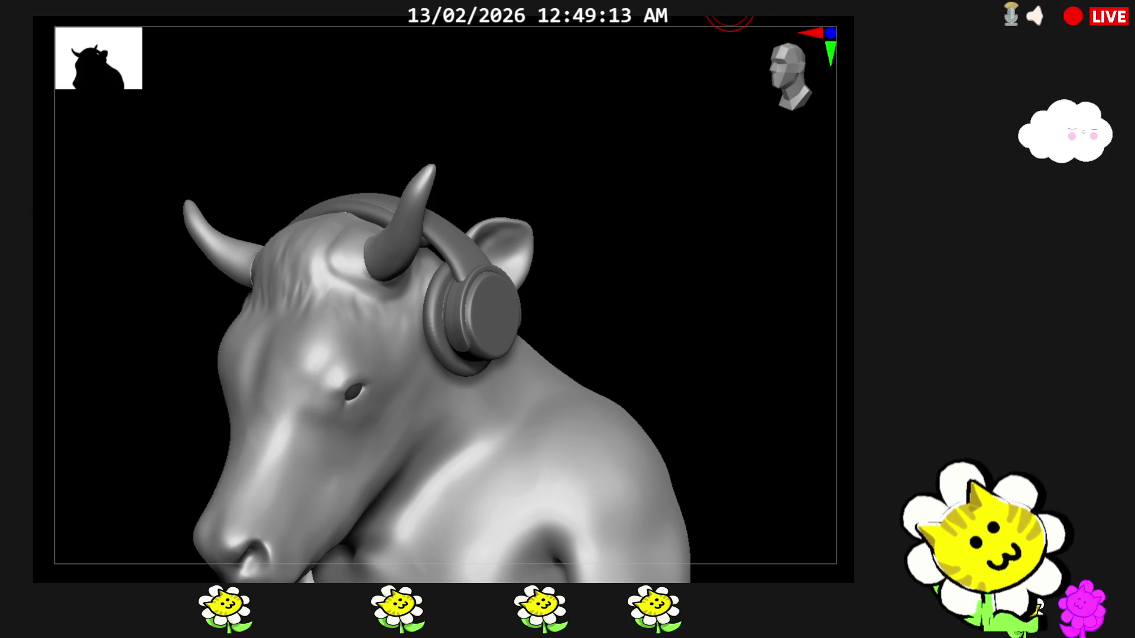
left_click_drag(847, 432, 847, 381)
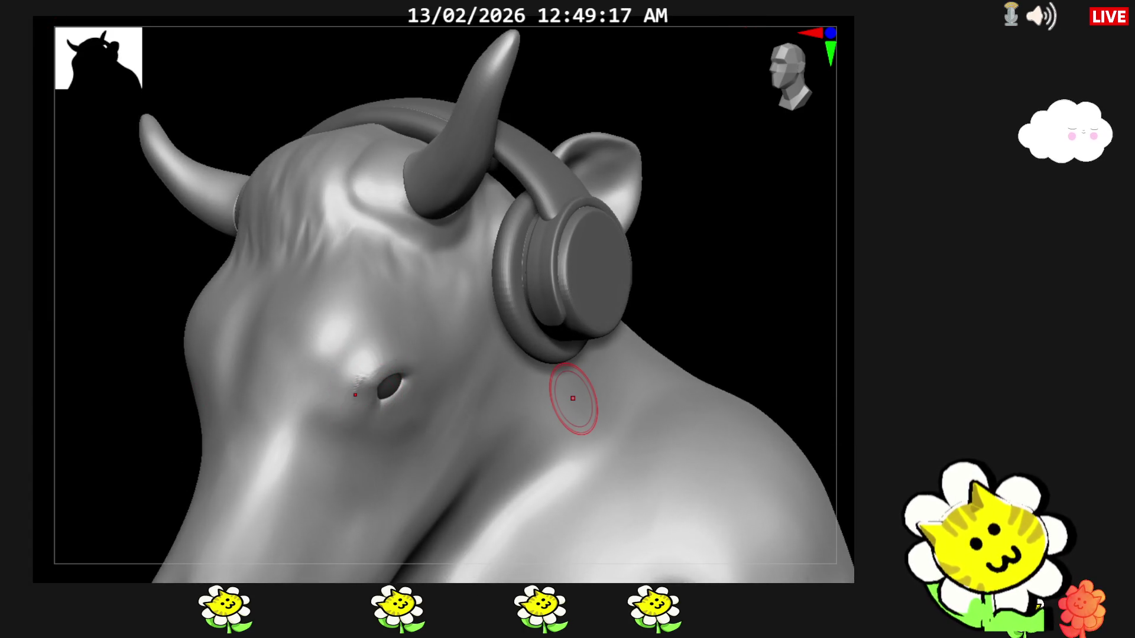
Dent and smooth the skin just below the eye socket and refine the socket edge
mouse_move(573, 401)
left_mouse_down("alt")
mouse_move(801, 312)
mouse_move(801, 274)
left_mouse_up("alt")
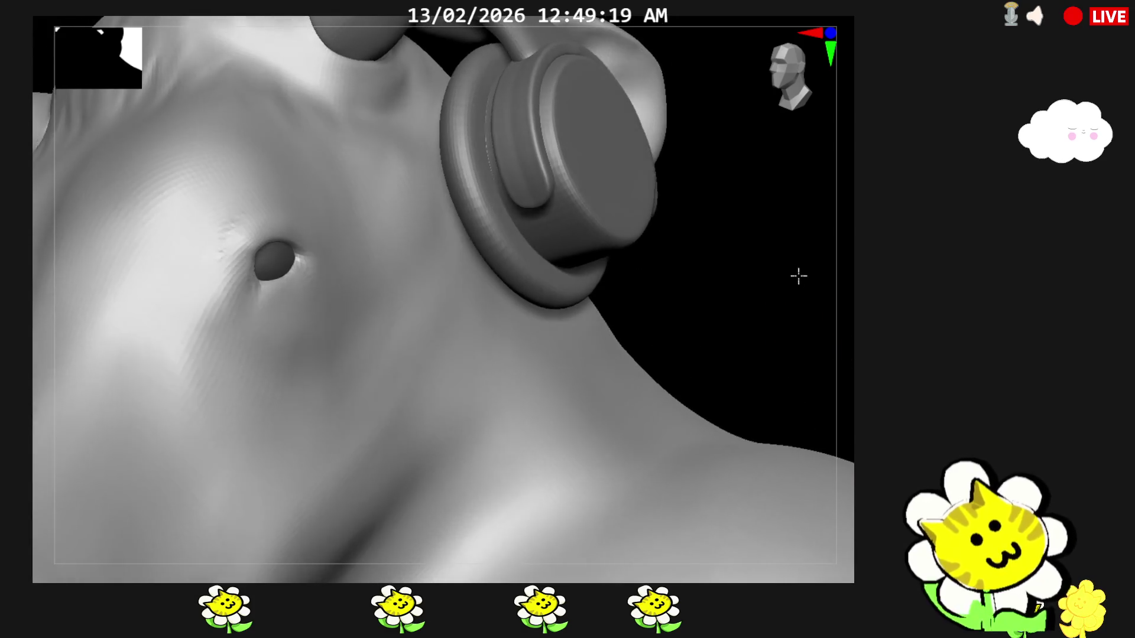
left_click_drag(256, 270, 257, 293)
left_click_drag(705, 271, 712, 293, "alt")
mouse_move(257, 284)
left_mouse_down()
mouse_move(261, 302)
mouse_move(239, 284)
mouse_move(289, 269)
mouse_move(257, 297)
left_mouse_up()
mouse_move(815, 239)
left_mouse_down()
mouse_move(848, 224)
mouse_move(815, 231)
left_mouse_up()
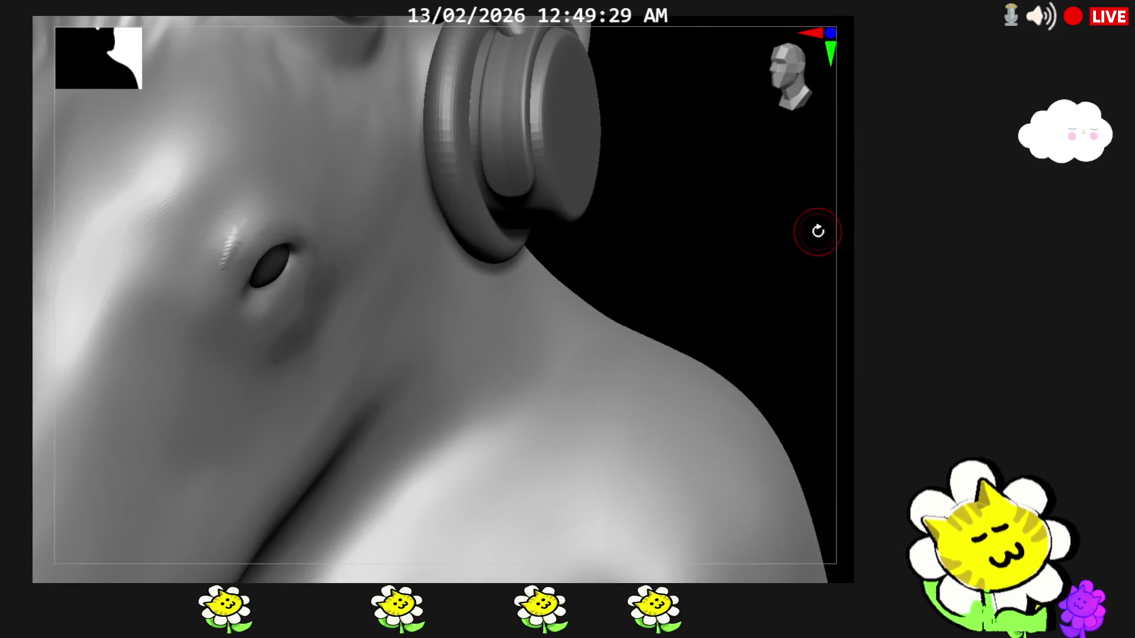
left_click_drag(258, 221, 266, 257)
left_click_drag(679, 229, 639, 266)
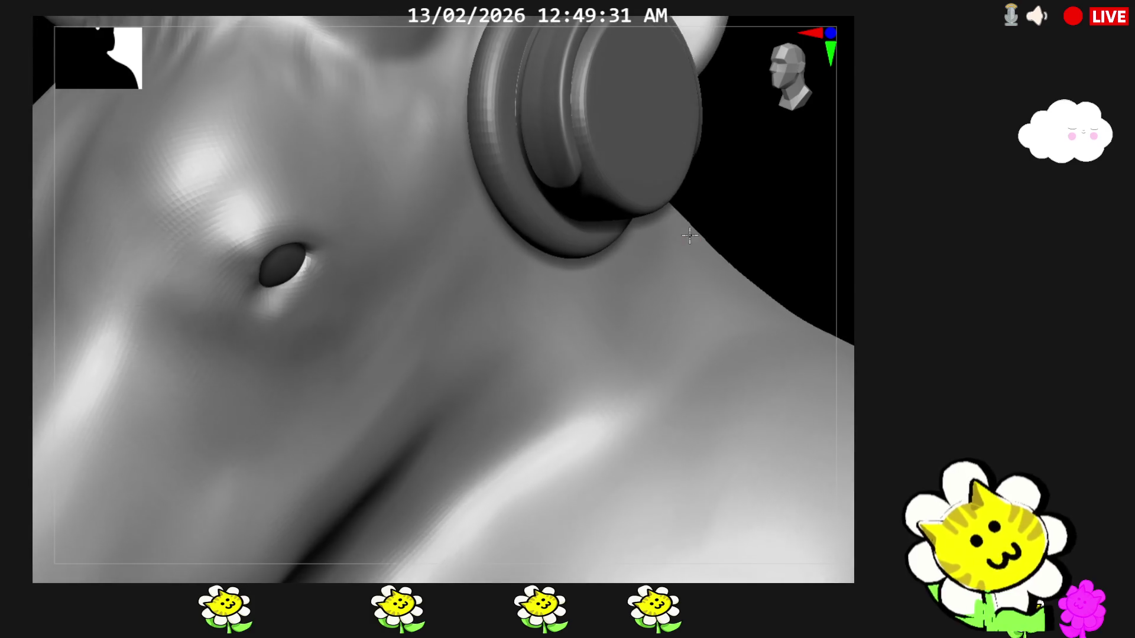
left_click_drag(292, 248, 289, 266)
Build up a hatched patch of streak strokes running down beside the eye
mouse_move(825, 205)
left_mouse_down()
mouse_move(806, 222)
mouse_move(831, 180)
mouse_move(820, 169)
mouse_move(816, 178)
left_mouse_up()
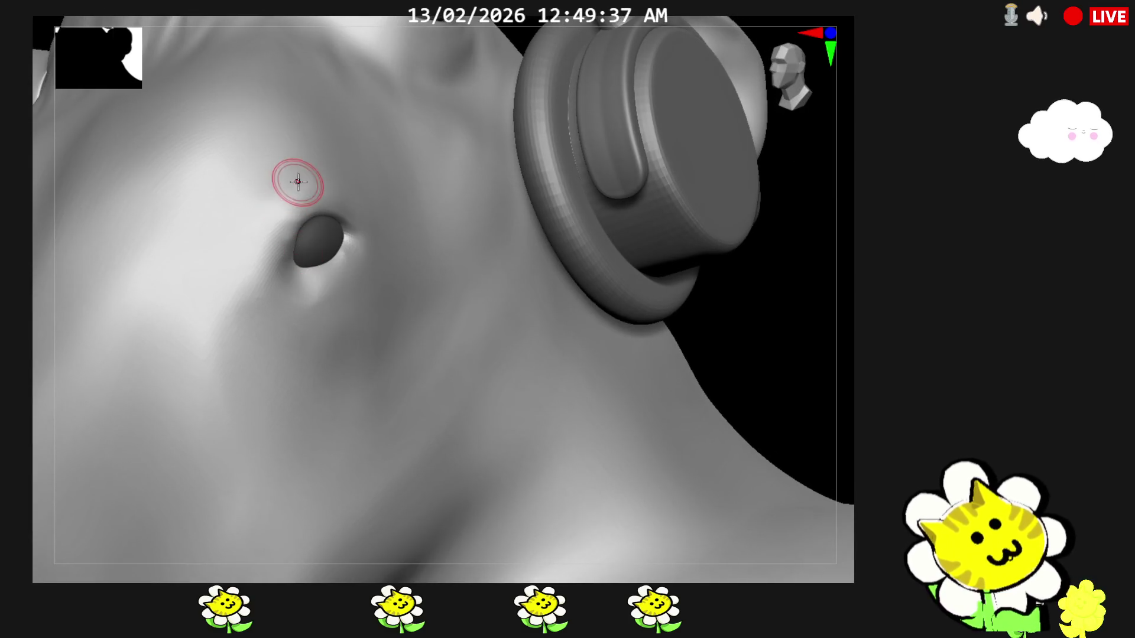
left_click_drag(275, 213, 204, 337)
left_click_drag(239, 239, 177, 350)
left_click_drag(205, 248, 133, 354)
mouse_move(266, 222)
left_mouse_down()
mouse_move(239, 346)
mouse_move(142, 284)
mouse_move(133, 310)
left_mouse_up()
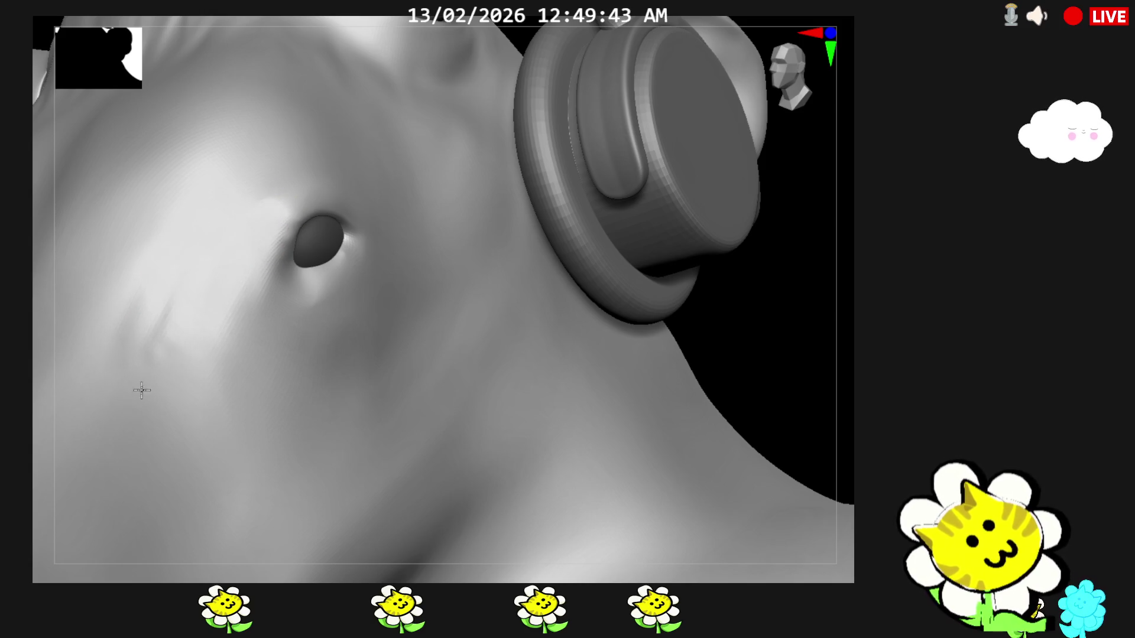
mouse_move(781, 372)
right_mouse_down()
mouse_move(844, 436)
mouse_move(786, 419)
right_mouse_up()
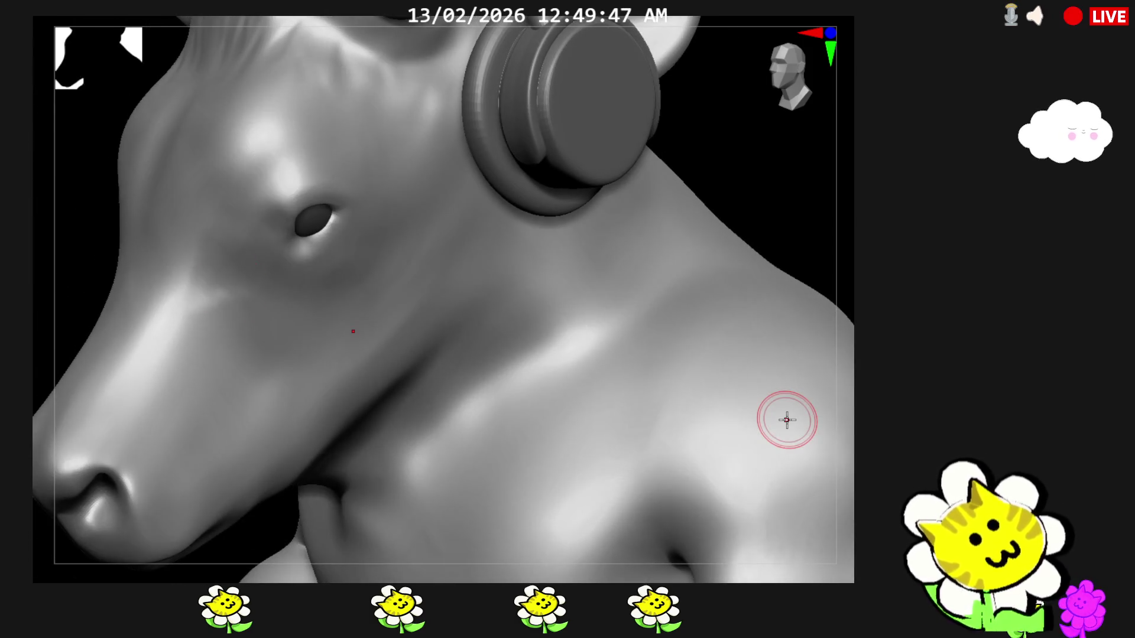
Stroke wrinkle creases above and below the eye and streaky texture across the cheek
left_click_drag(257, 191, 249, 217)
mouse_move(229, 256)
left_mouse_down()
mouse_move(146, 320)
mouse_move(250, 291)
mouse_move(177, 284)
left_mouse_up()
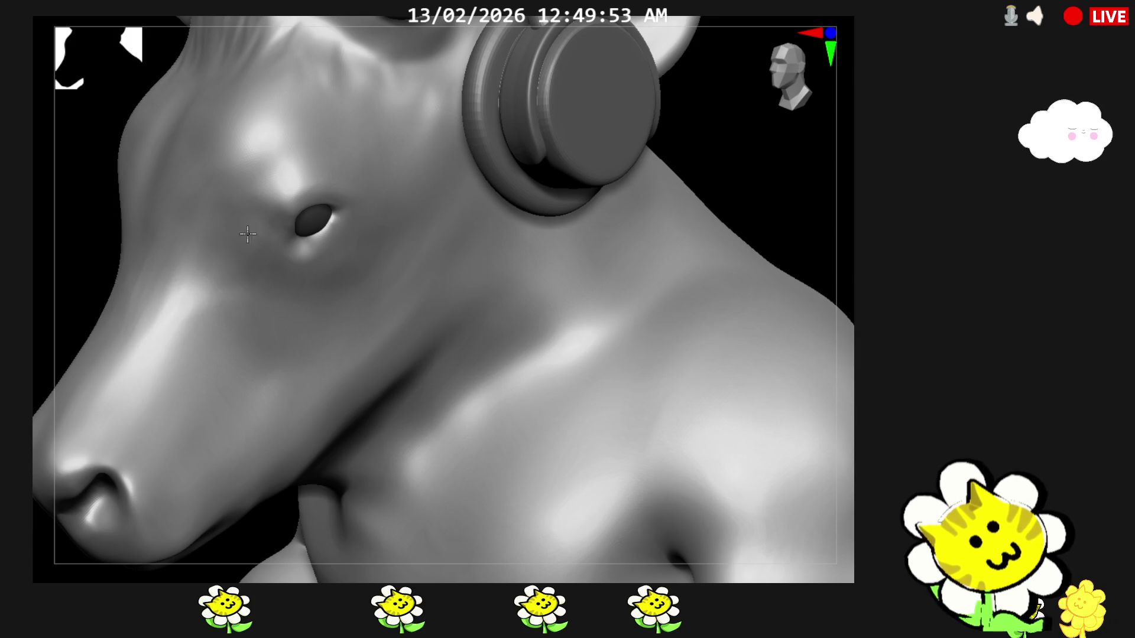
mouse_move(320, 177)
left_mouse_down()
mouse_move(279, 230)
mouse_move(311, 199)
left_mouse_up()
left_click_drag(372, 161, 390, 178)
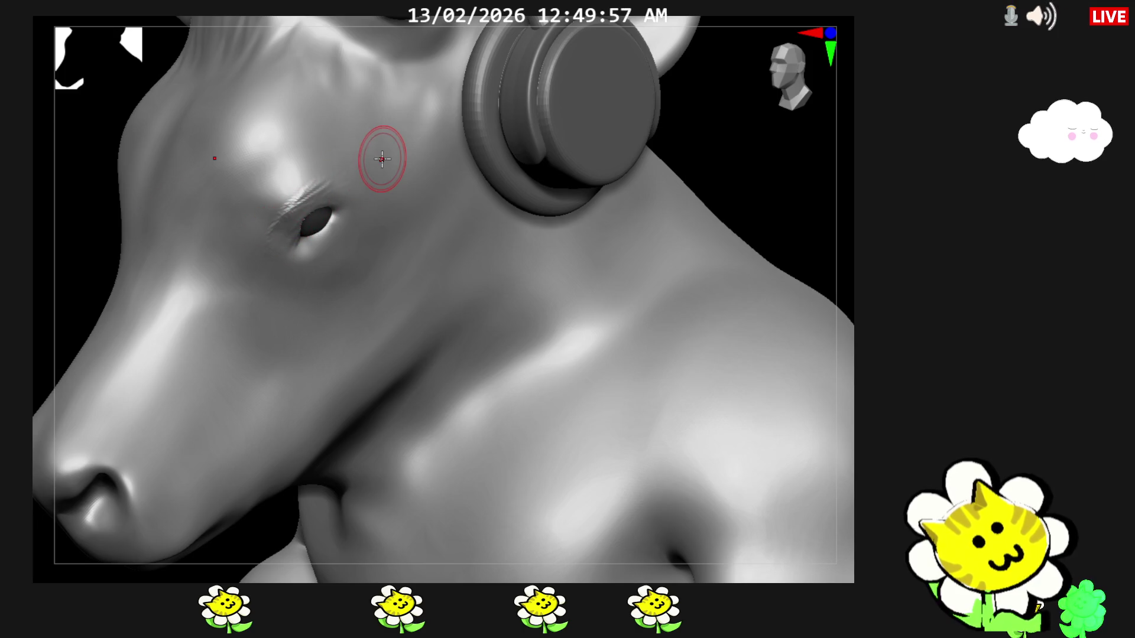
left_click_drag(772, 195, 779, 143)
mouse_move(337, 208)
left_mouse_down()
mouse_move(302, 227)
mouse_move(315, 235)
mouse_move(320, 190)
left_mouse_up()
mouse_move(293, 232)
left_mouse_down()
mouse_move(279, 252)
mouse_move(292, 253)
mouse_move(329, 204)
mouse_move(280, 253)
mouse_move(283, 218)
mouse_move(306, 191)
left_mouse_up()
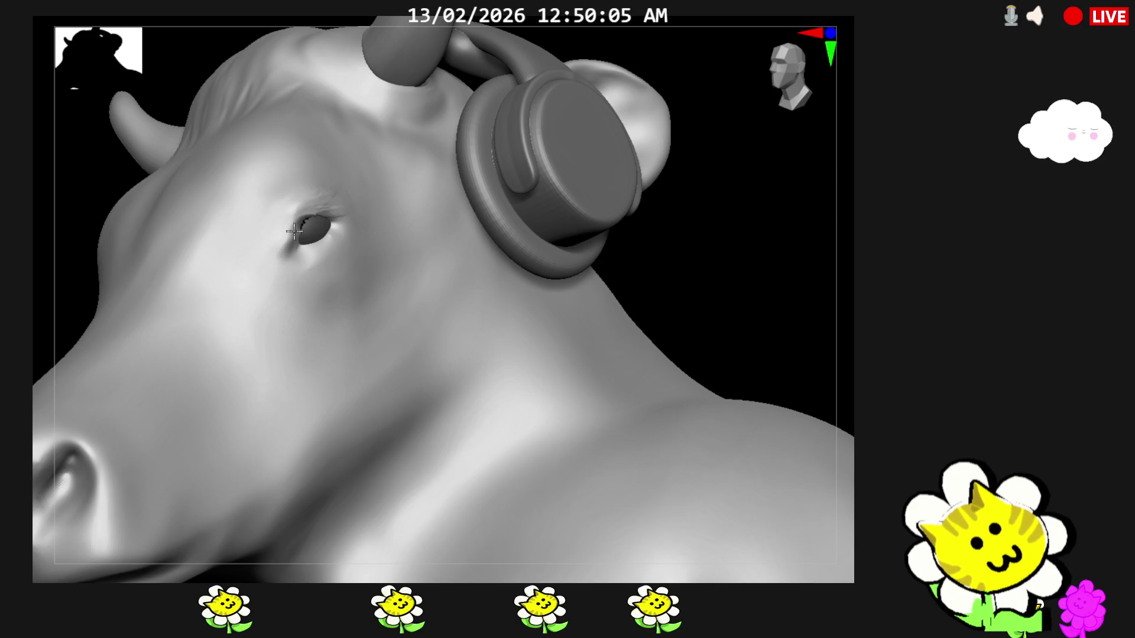
Turn the head round to view it from a different angle
mouse_move(373, 204)
right_mouse_down()
mouse_move(730, 346)
mouse_move(727, 333)
right_mouse_up()
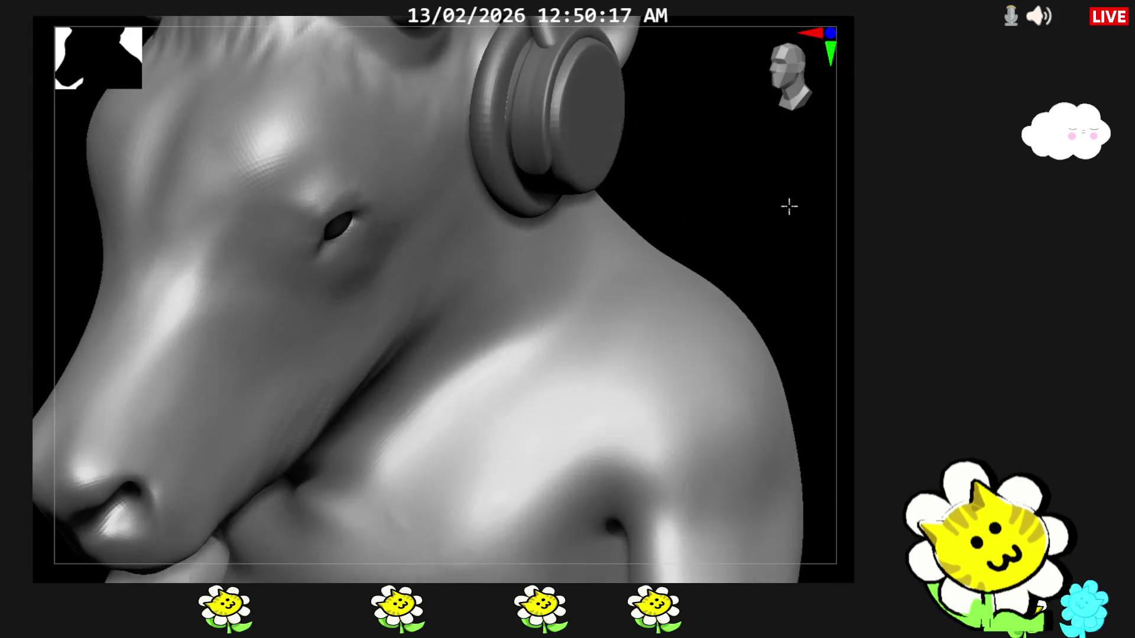
left_click_drag(793, 192, 724, 151)
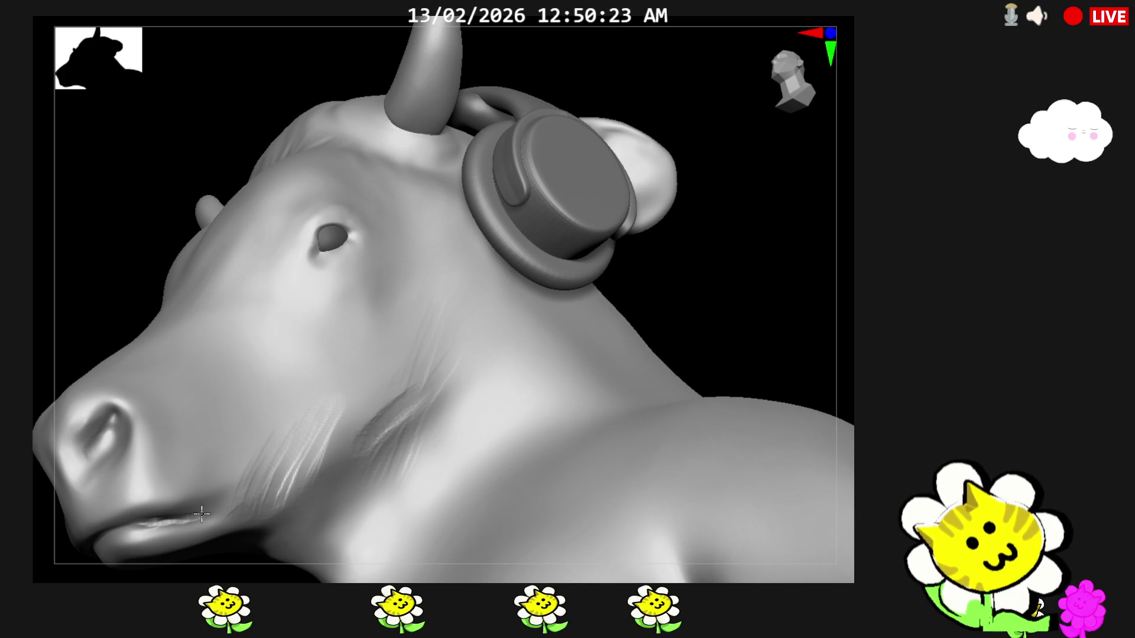
Deepen the mouth-corner crease, then pull back to view the whole figure with controller
left_click_drag(220, 498, 170, 517)
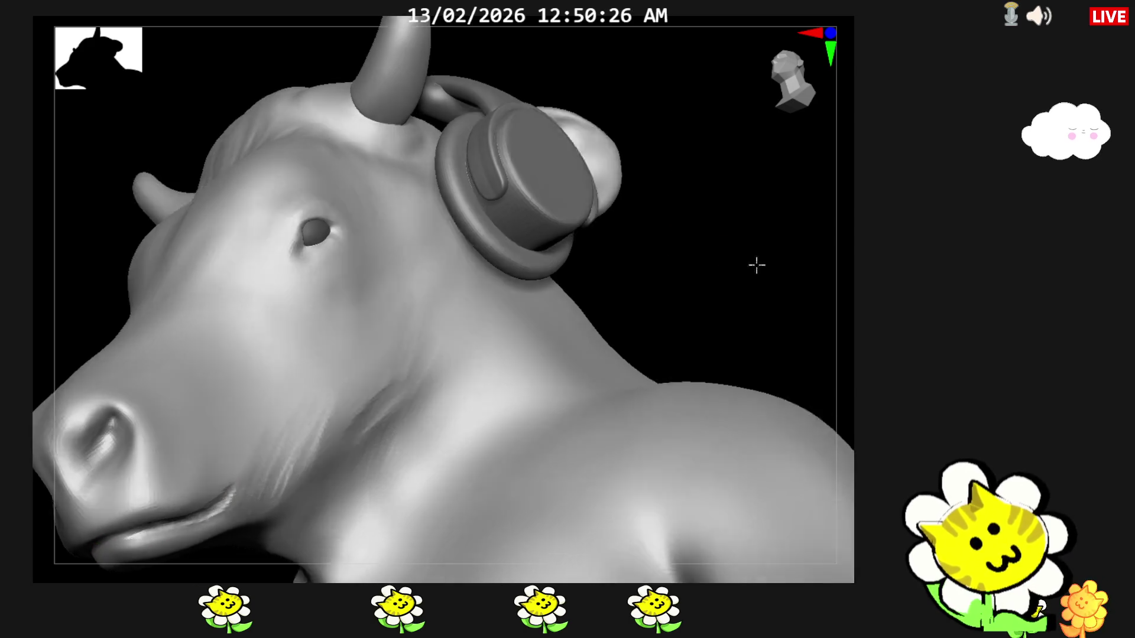
mouse_move(709, 257)
left_mouse_down()
mouse_move(747, 289)
mouse_move(705, 295)
left_mouse_up()
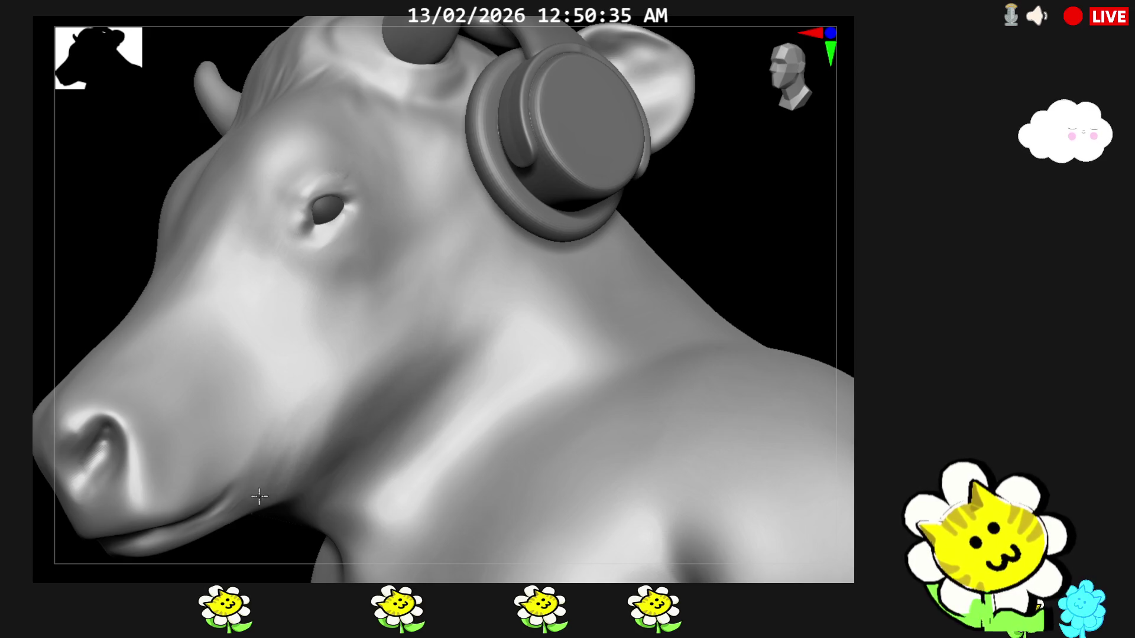
right_click_drag(657, 266, 756, 251)
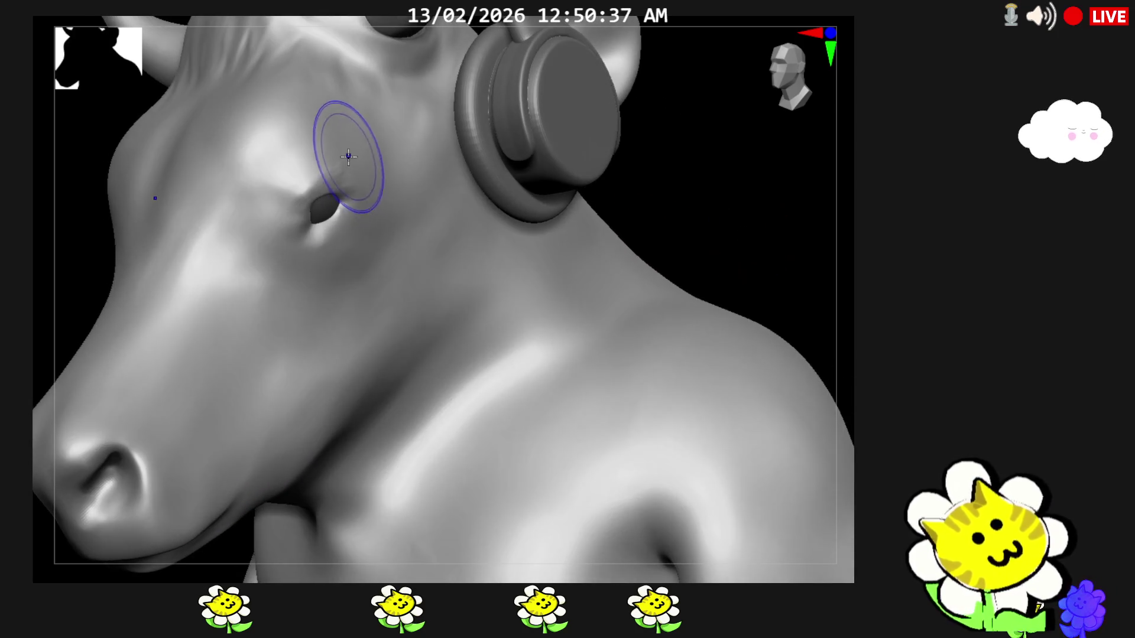
mouse_move(798, 385)
right_mouse_down()
mouse_move(809, 404)
mouse_move(790, 402)
mouse_move(778, 436)
mouse_move(773, 390)
mouse_move(781, 447)
mouse_move(794, 413)
right_mouse_up()
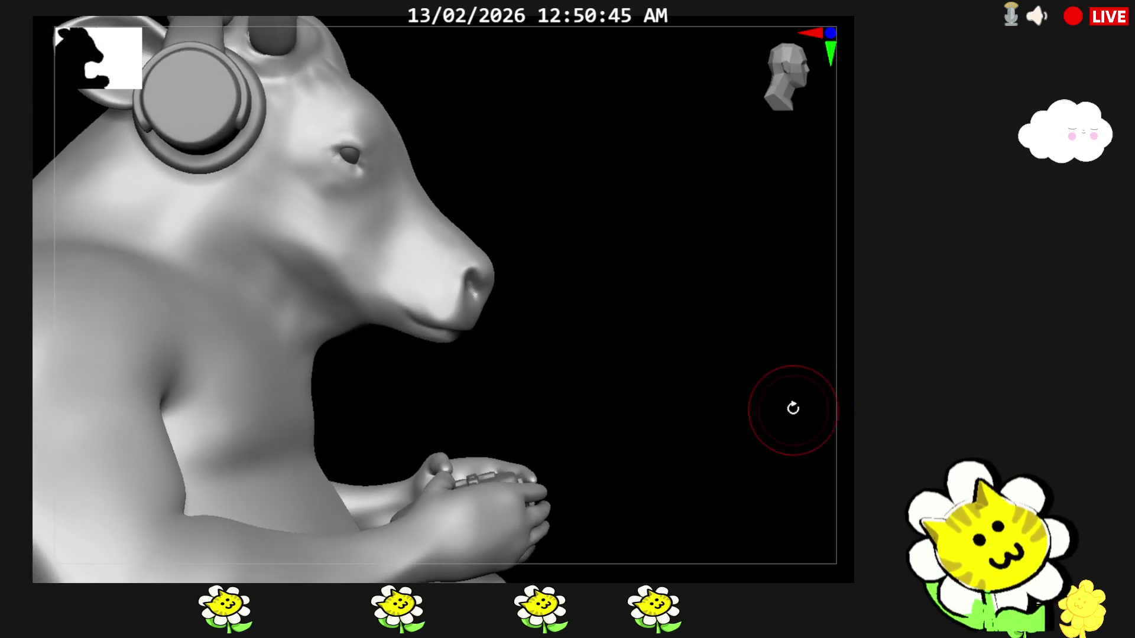
Cut a groove along the cheek and jaw line, then orbit to a low front view of chest and snout
left_click_drag(266, 225, 391, 306)
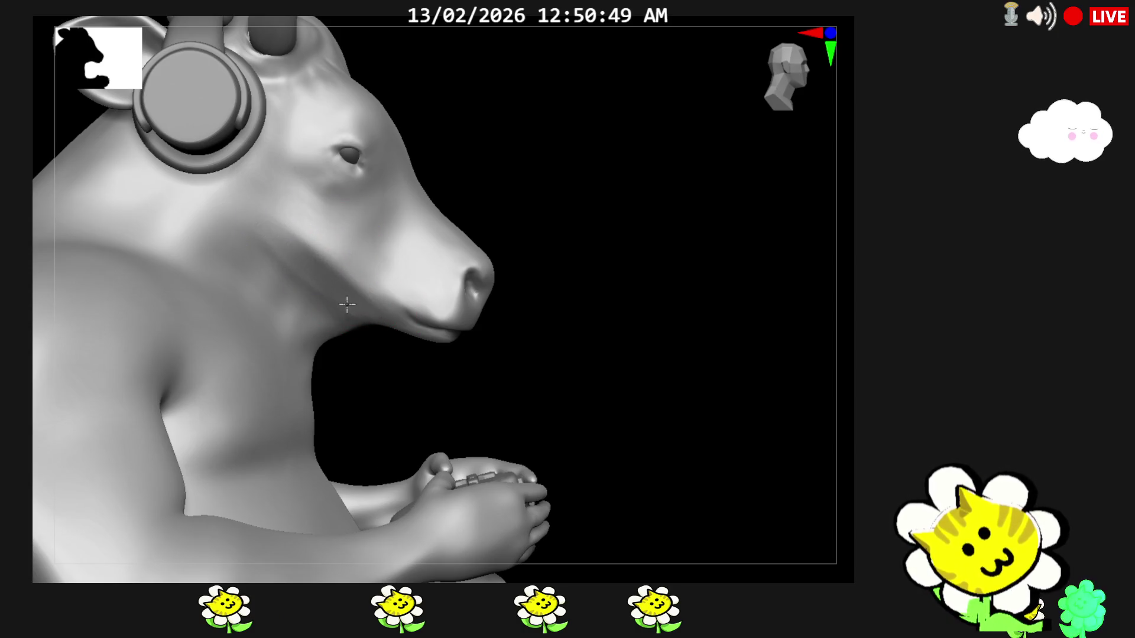
mouse_move(576, 364)
left_mouse_down()
mouse_move(485, 400)
mouse_move(651, 302)
left_mouse_up()
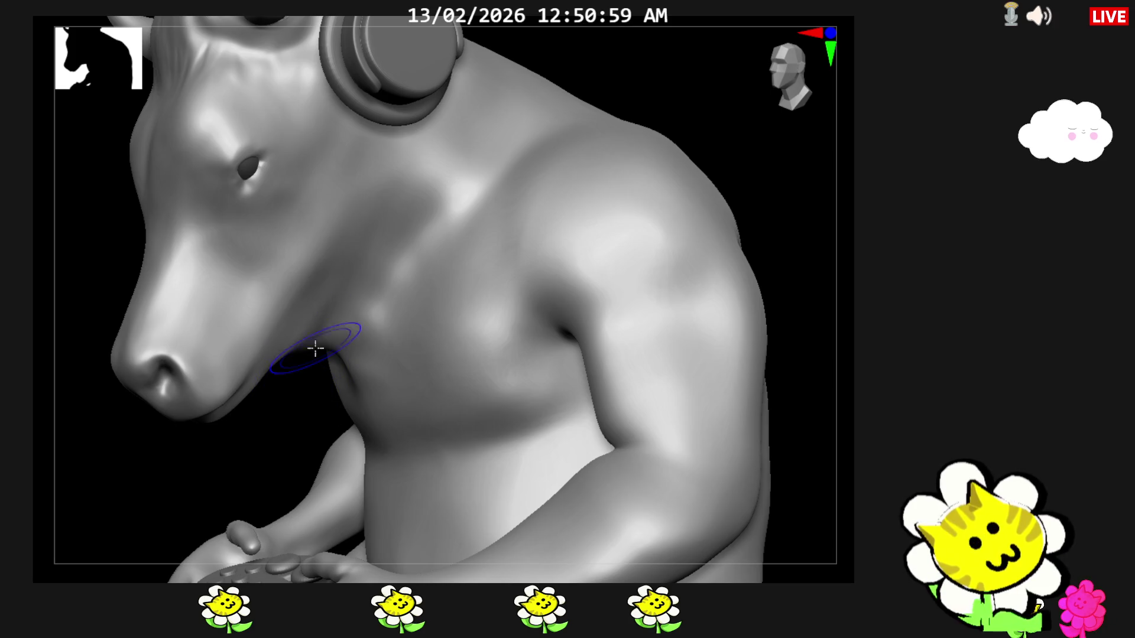
mouse_move(317, 262)
left_mouse_down()
mouse_move(367, 427)
mouse_move(337, 391)
left_mouse_up()
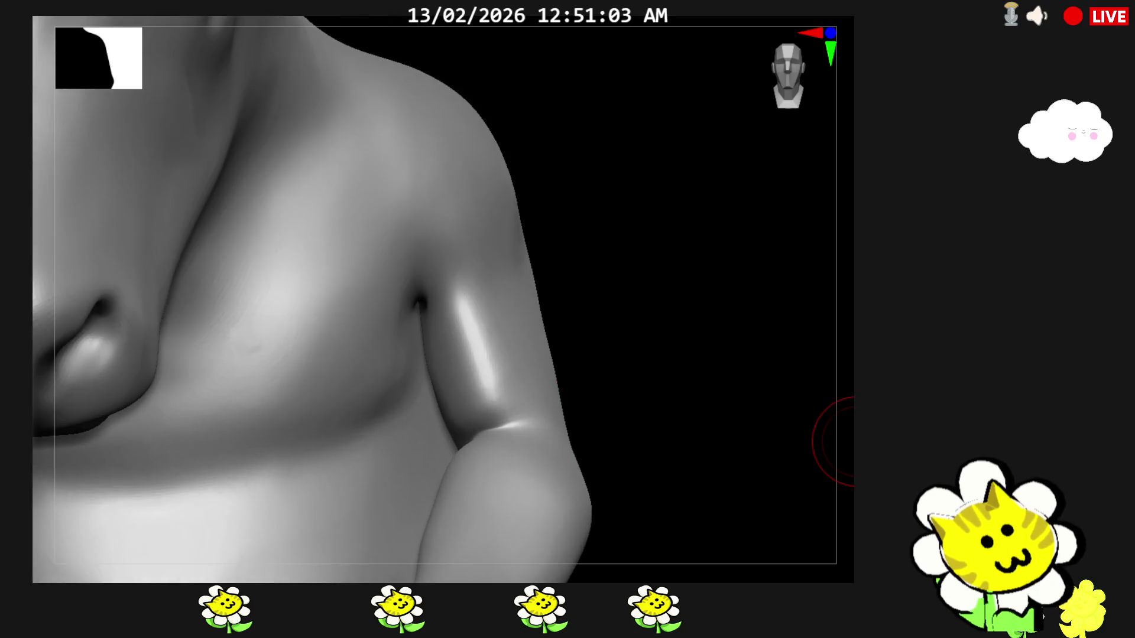
left_click_drag(550, 425, 843, 381)
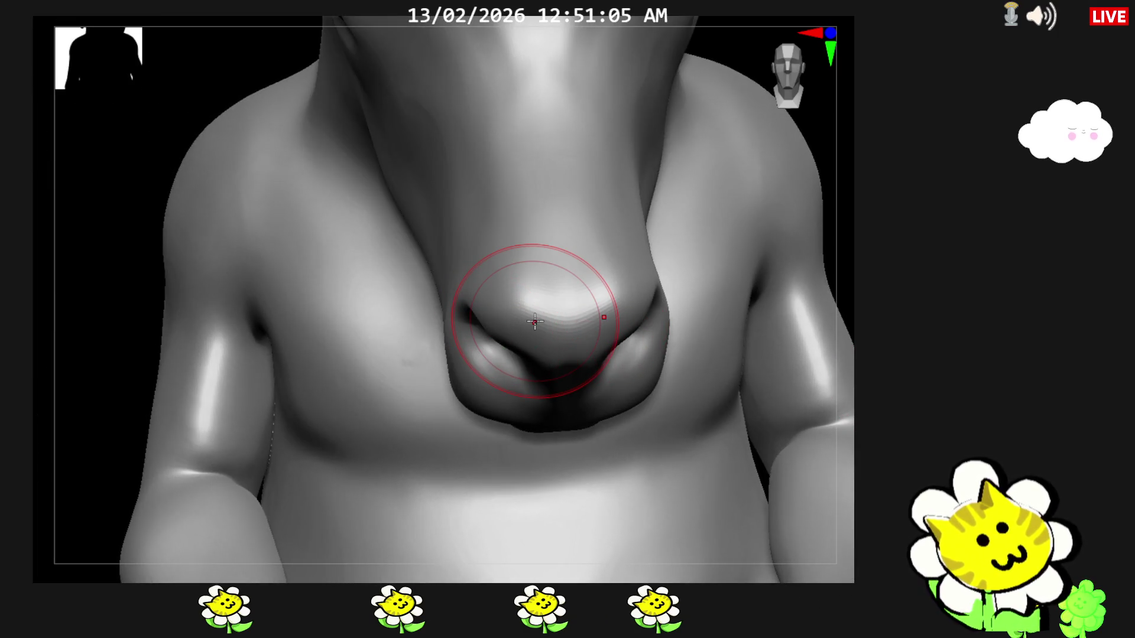
Orbit the figure through three-quarter and headphone-side views to check the surfaces
left_click_drag(762, 372, 765, 398)
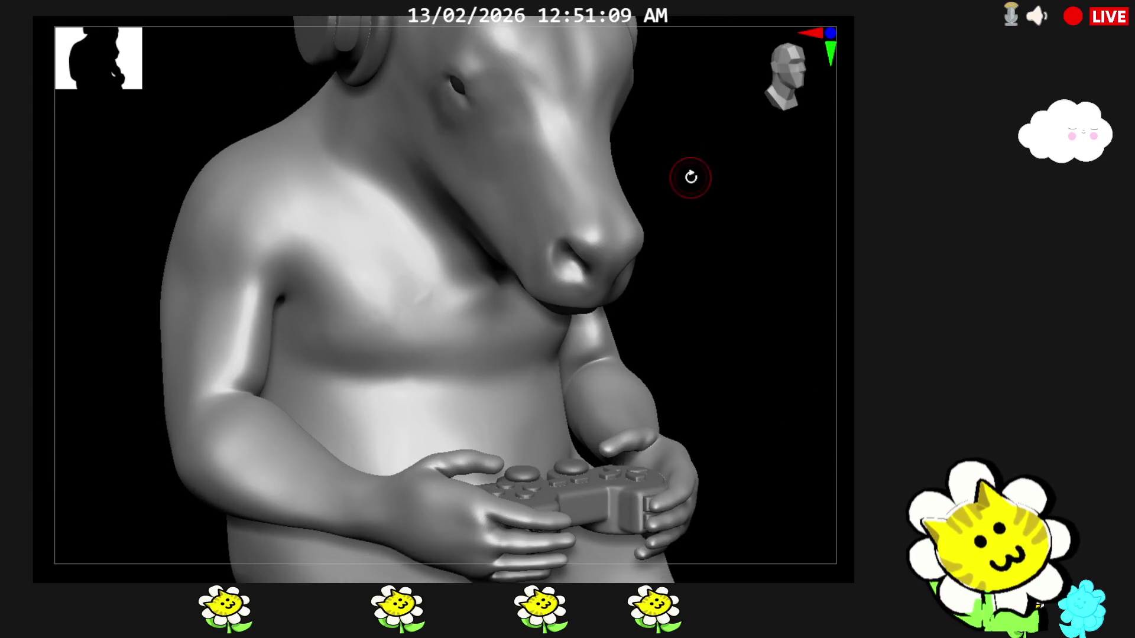
left_click_drag(687, 171, 745, 222)
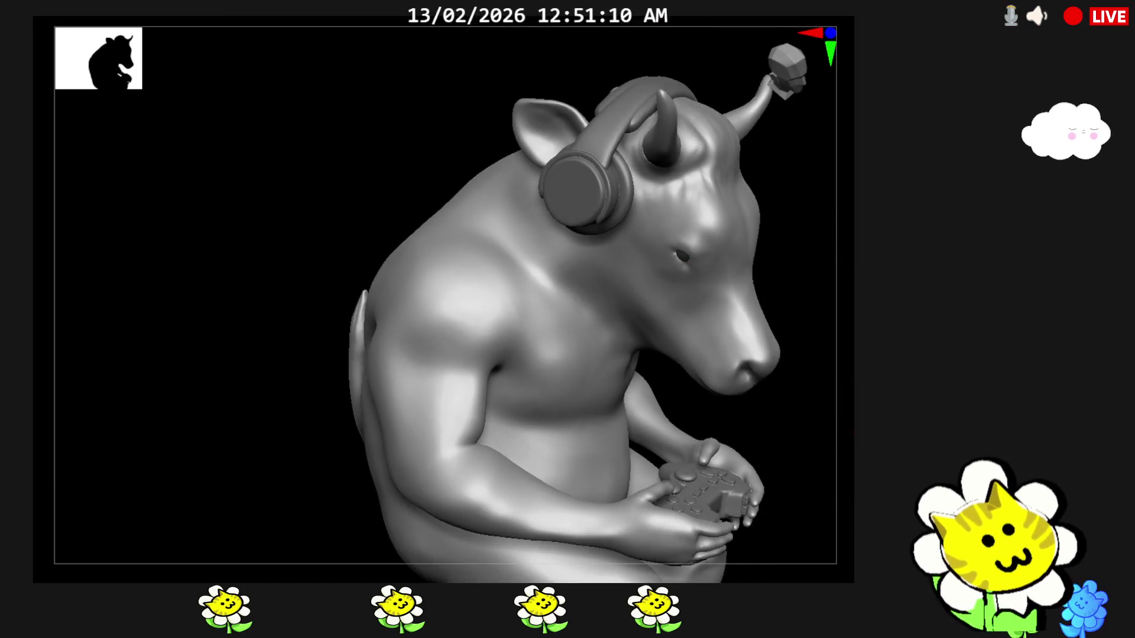
left_click_drag(753, 266, 781, 397)
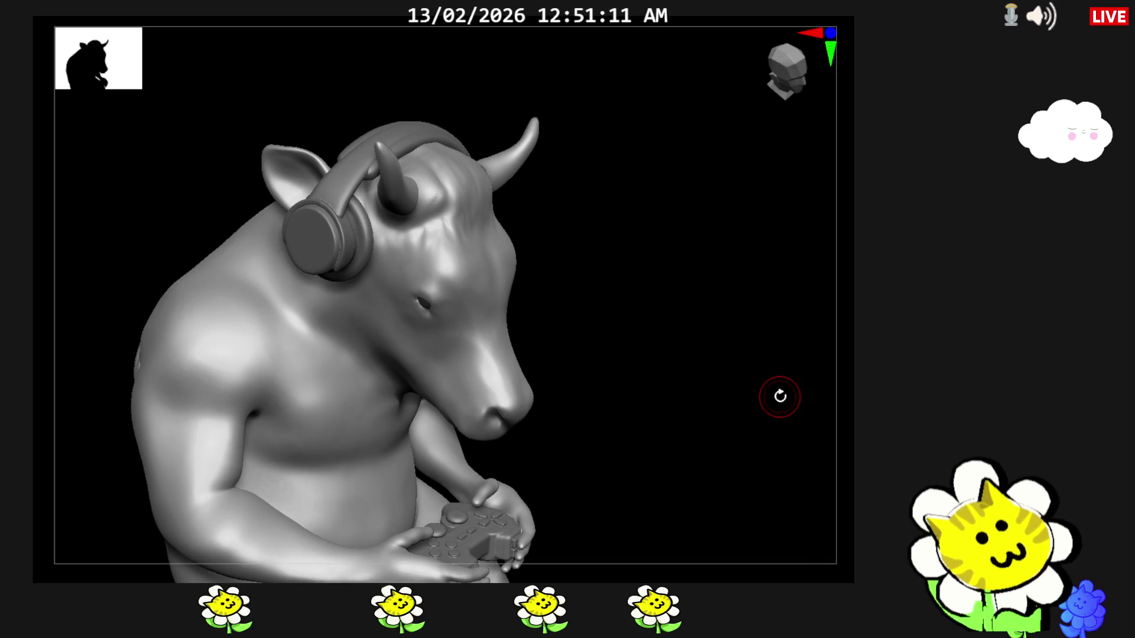
left_click_drag(621, 350, 604, 370)
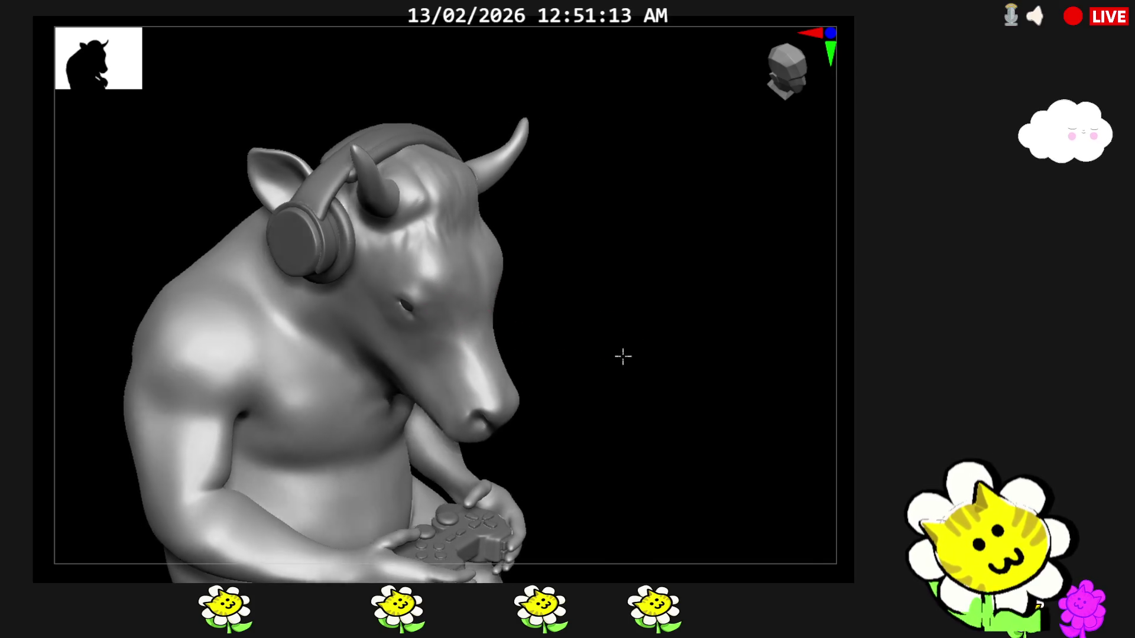
left_click_drag(532, 355, 518, 412)
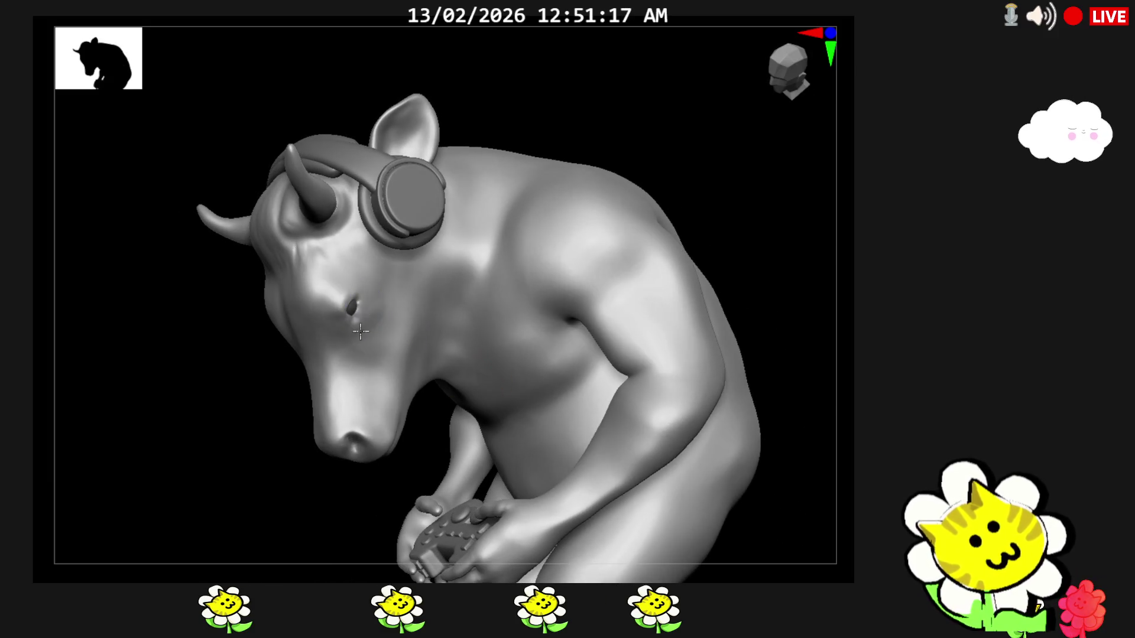
Zoom to a side profile of the head to reshape the eyelid, then pull back to the full bust
left_click_drag(358, 348, 357, 266, "ctrl+alt")
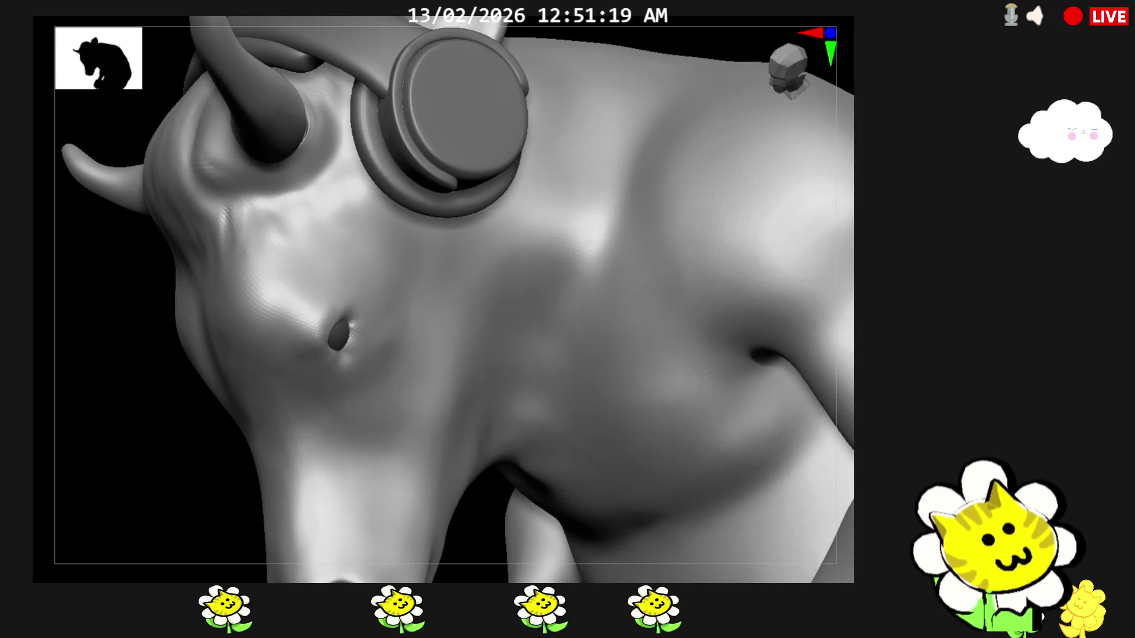
mouse_move(481, 536)
right_mouse_down()
mouse_move(588, 403)
mouse_move(593, 378)
right_mouse_up()
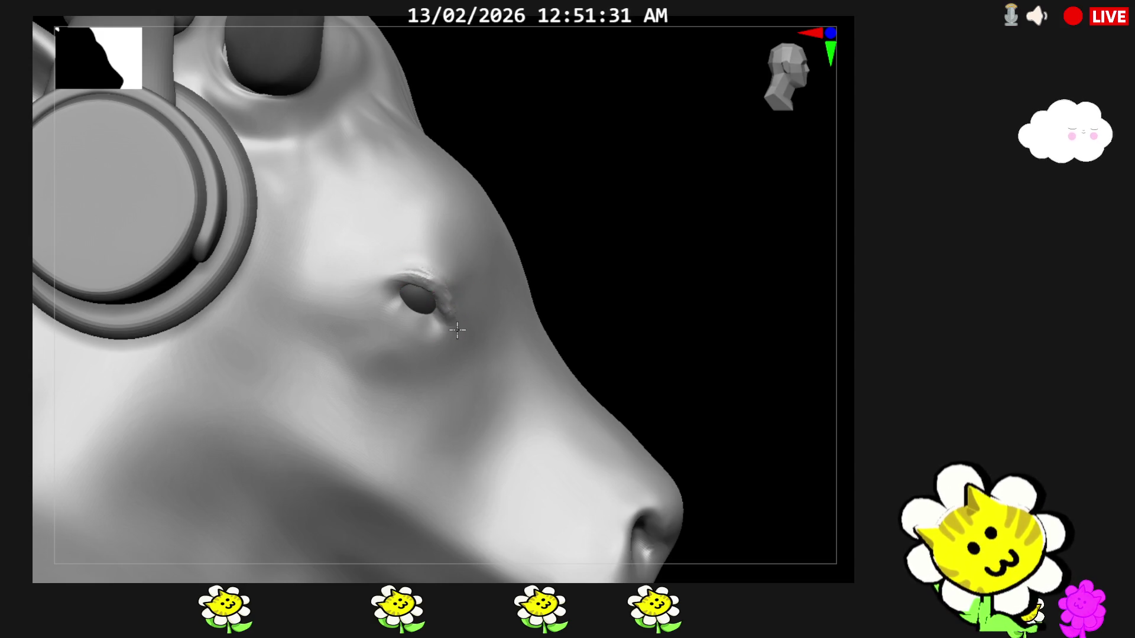
left_click_drag(574, 274, 460, 300)
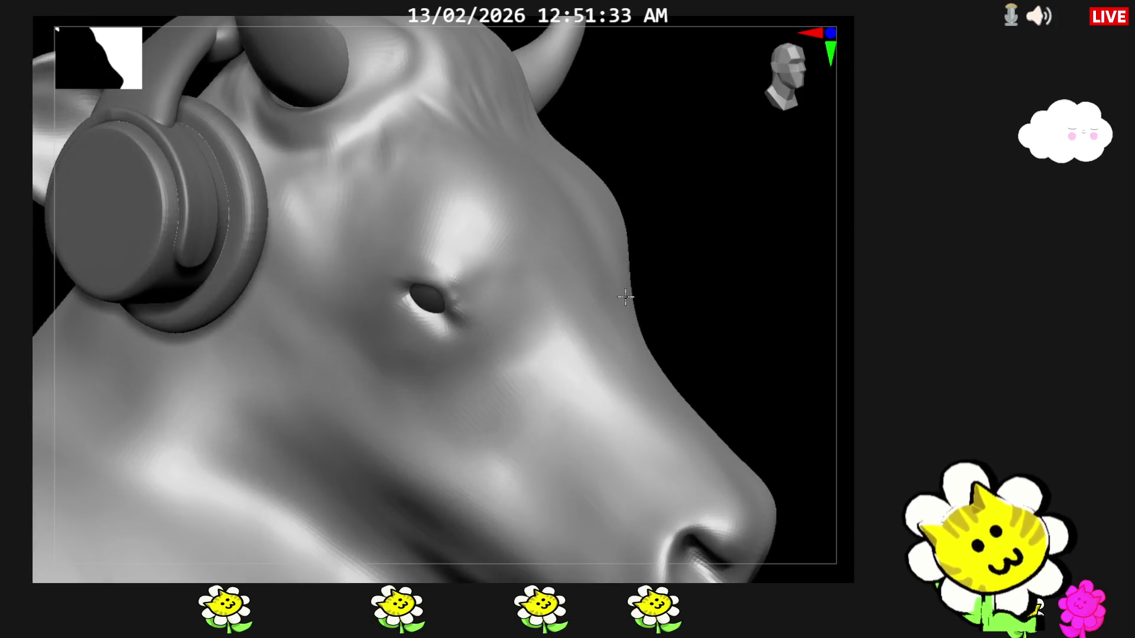
mouse_move(727, 356)
left_mouse_down()
mouse_move(778, 470)
mouse_move(713, 471)
left_mouse_up()
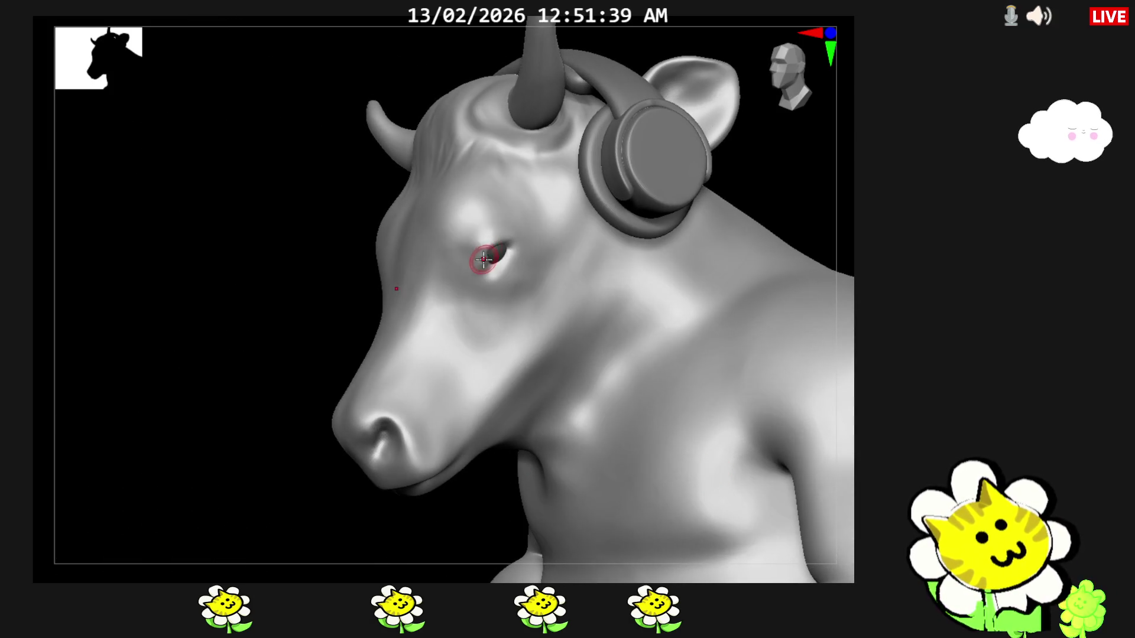
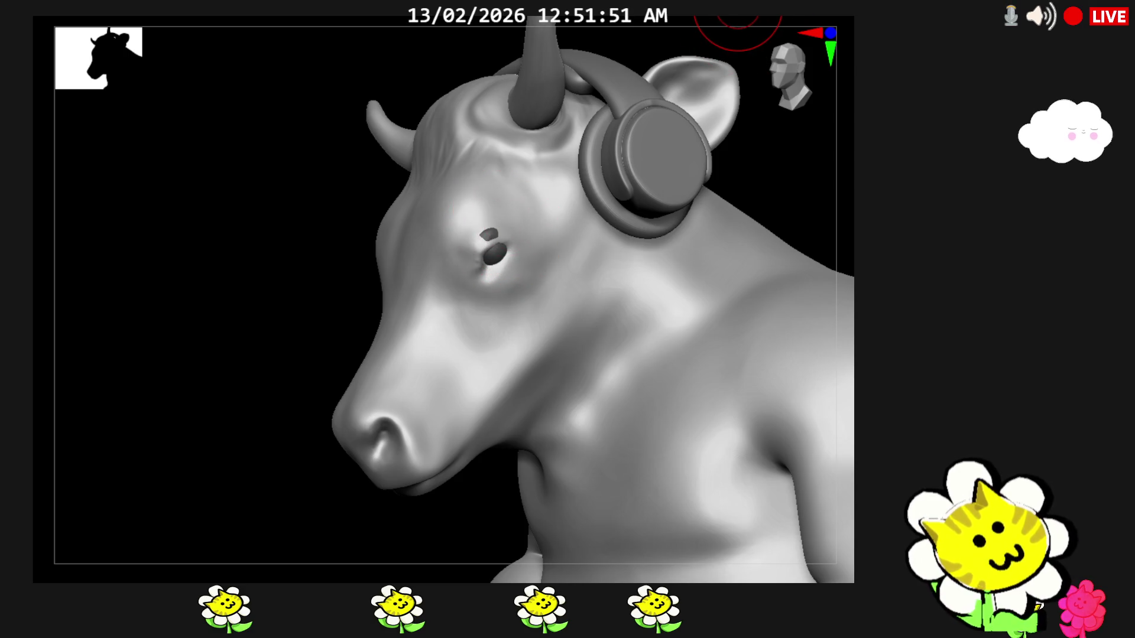
Carve the bull's eye into a single deeper socket and review the bust from the front
mouse_move(493, 232)
left_mouse_down()
mouse_move(503, 217)
mouse_move(490, 230)
left_mouse_up()
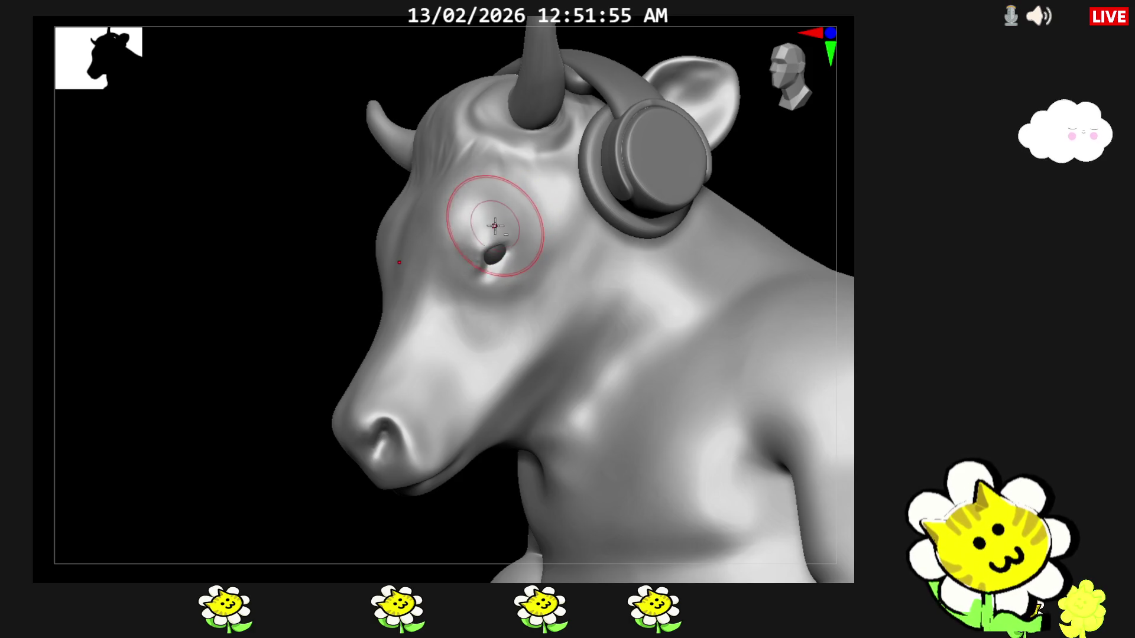
left_click_drag(239, 435, 258, 453)
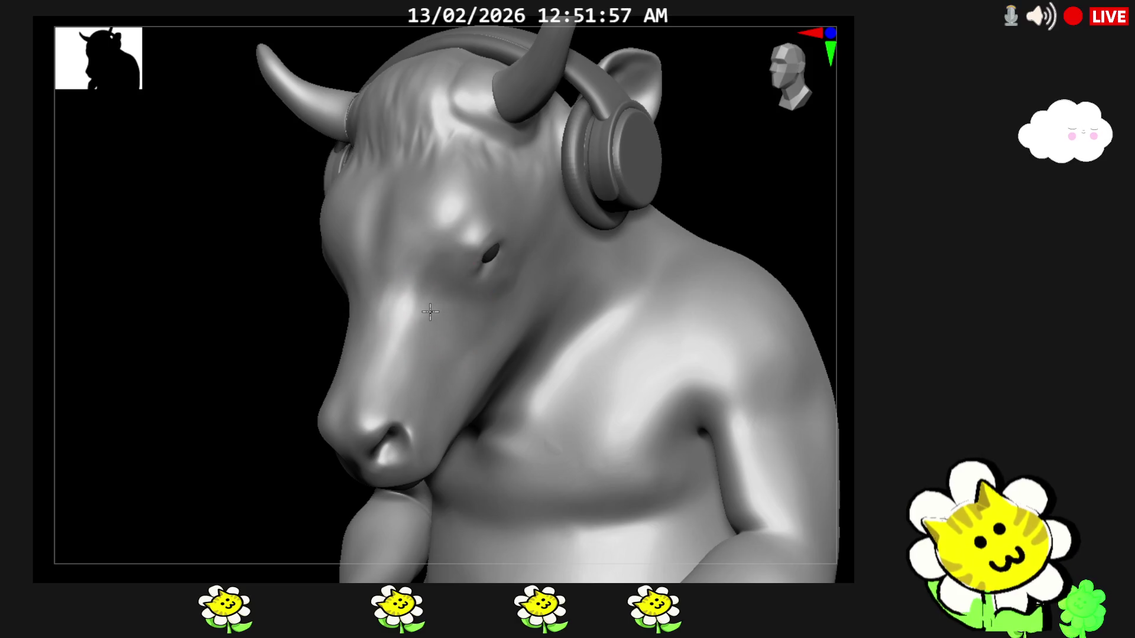
mouse_move(794, 190)
left_mouse_down()
mouse_move(674, 294)
mouse_move(532, 266)
left_mouse_up()
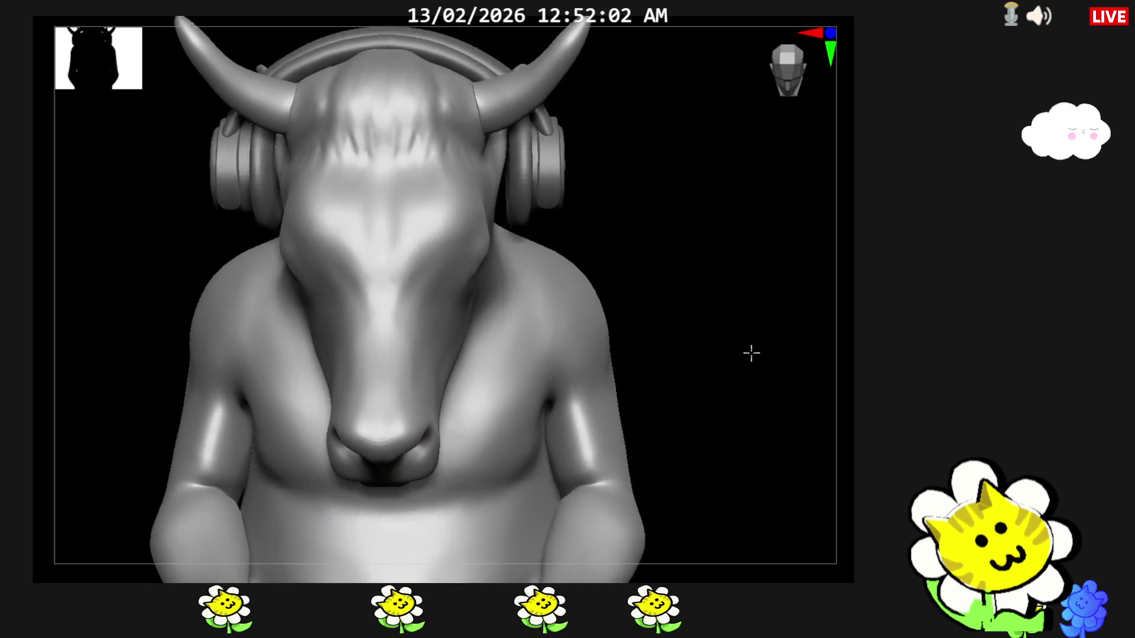
mouse_move(736, 373)
left_mouse_down()
mouse_move(755, 258)
mouse_move(768, 323)
left_mouse_up()
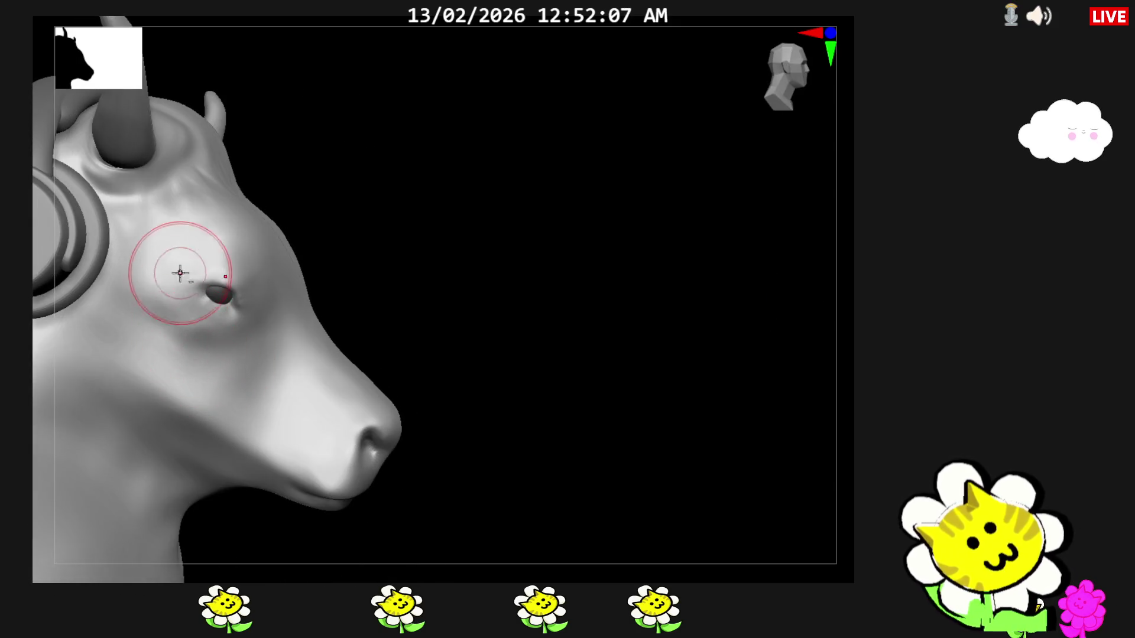
Check the whole seated figure from a three-quarter view, then a close side profile
mouse_move(429, 213)
left_mouse_down()
mouse_move(407, 251)
mouse_move(417, 258)
left_mouse_up()
mouse_move(621, 311)
left_mouse_down()
mouse_move(777, 428)
mouse_move(763, 376)
left_mouse_up()
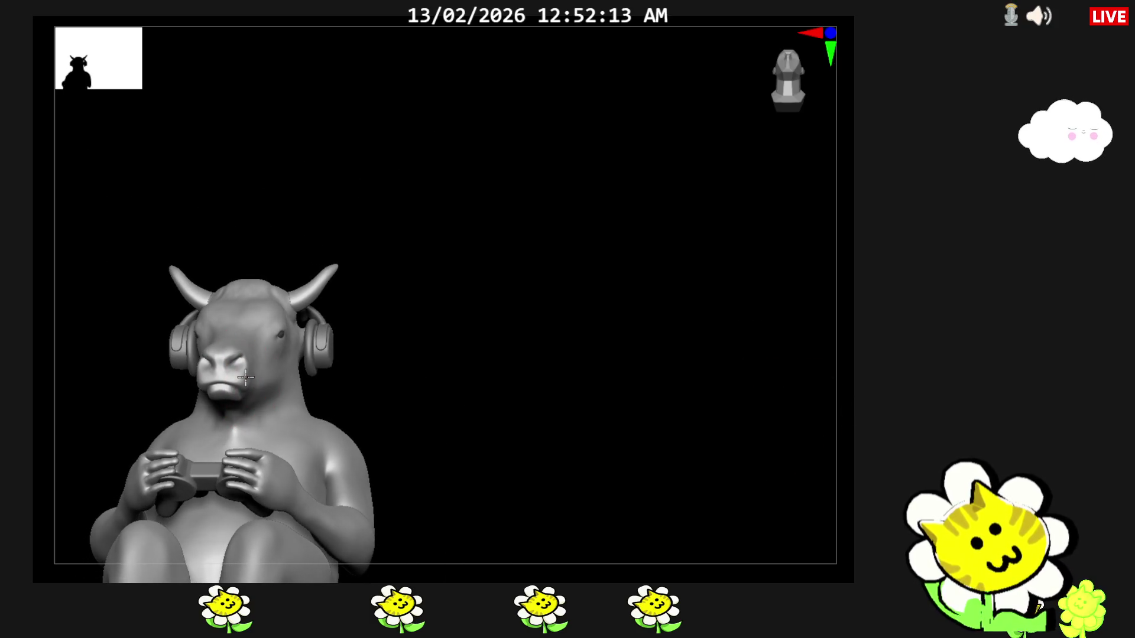
left_click_drag(515, 435, 539, 382)
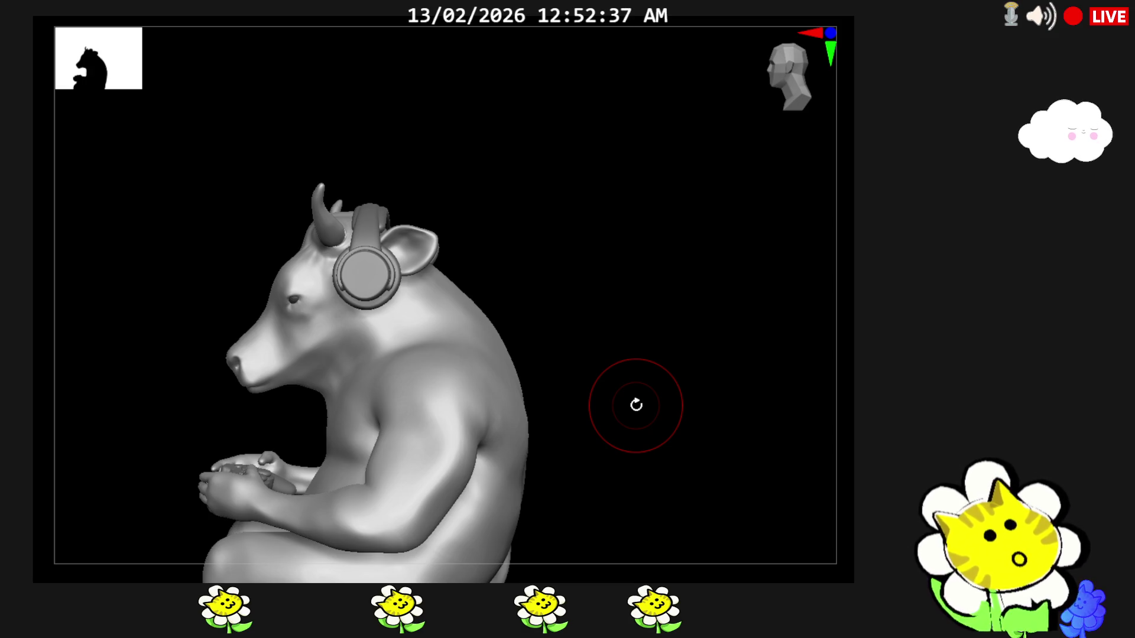
Touch up the snout surface, comparing it between front and left-profile views
mouse_move(636, 406)
left_mouse_down()
mouse_move(620, 390)
mouse_move(434, 379)
left_mouse_up()
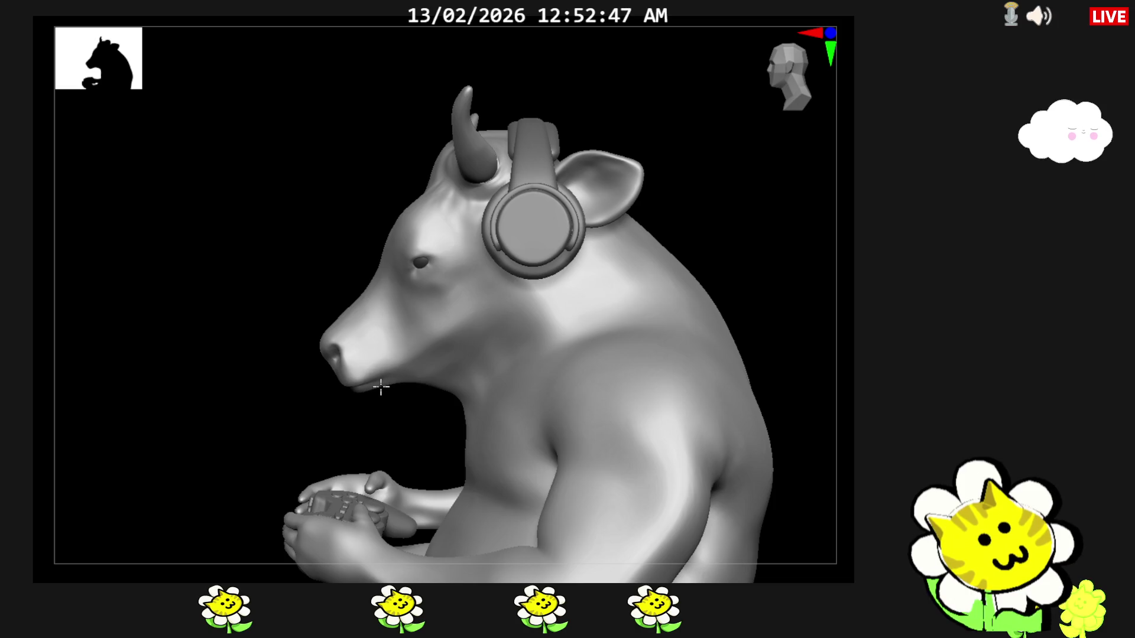
right_click_drag(382, 392, 444, 413)
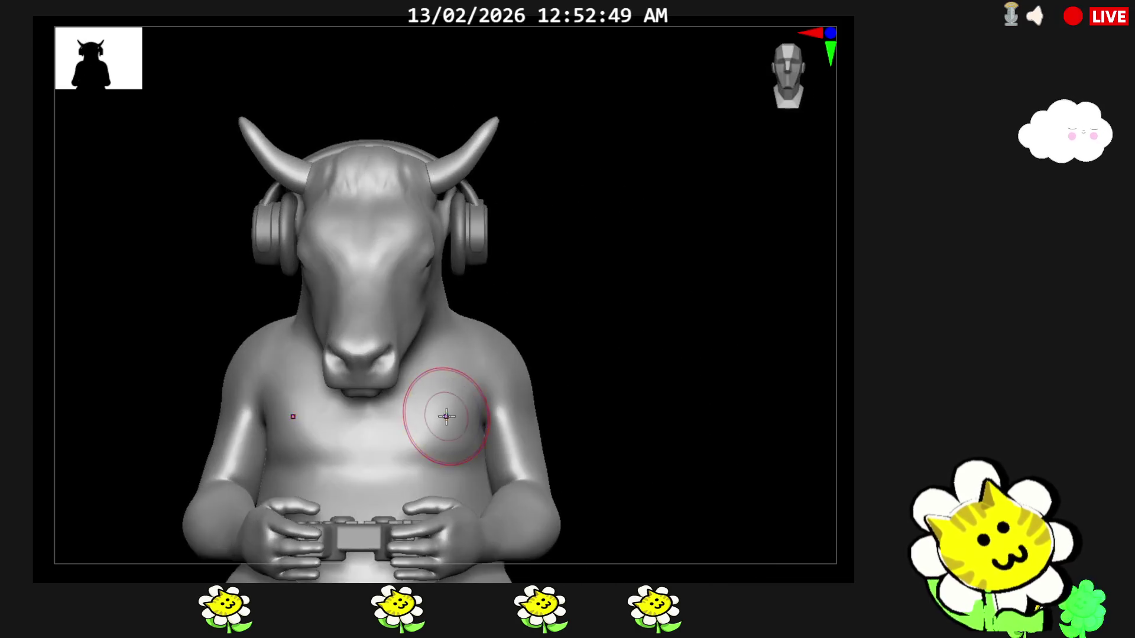
left_click(359, 386)
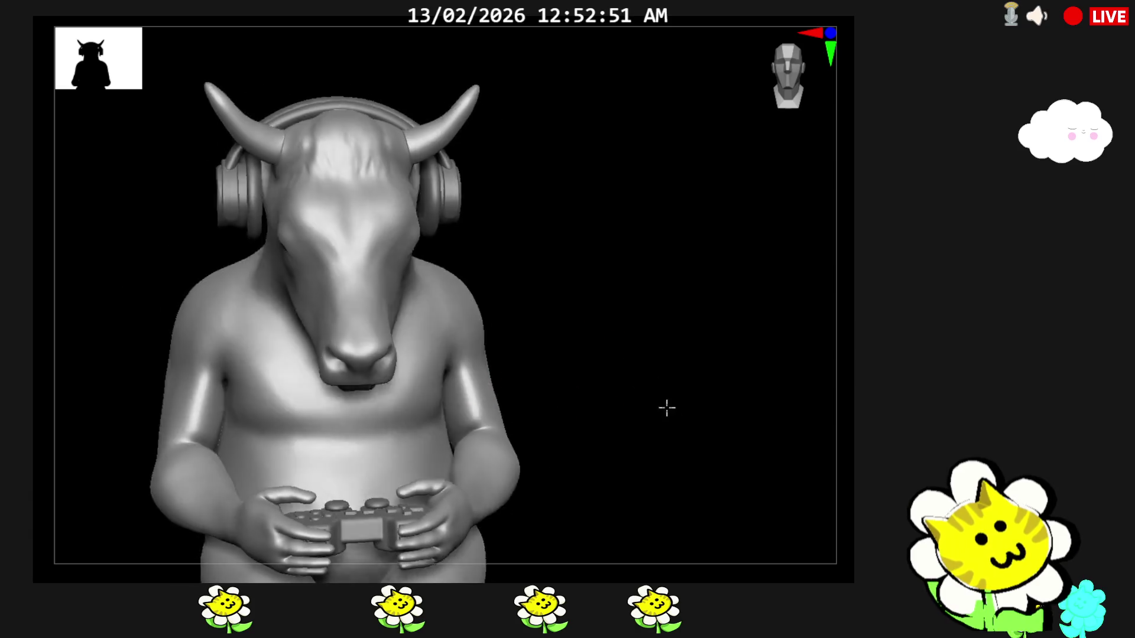
right_click_drag(663, 403, 712, 401)
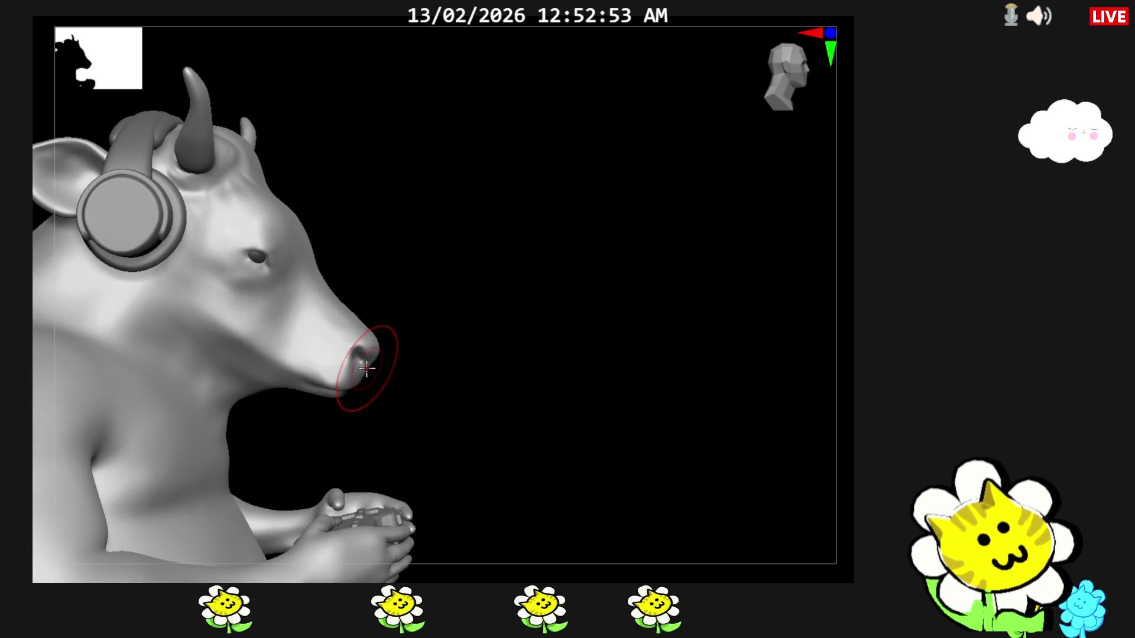
right_click_drag(506, 377, 462, 424)
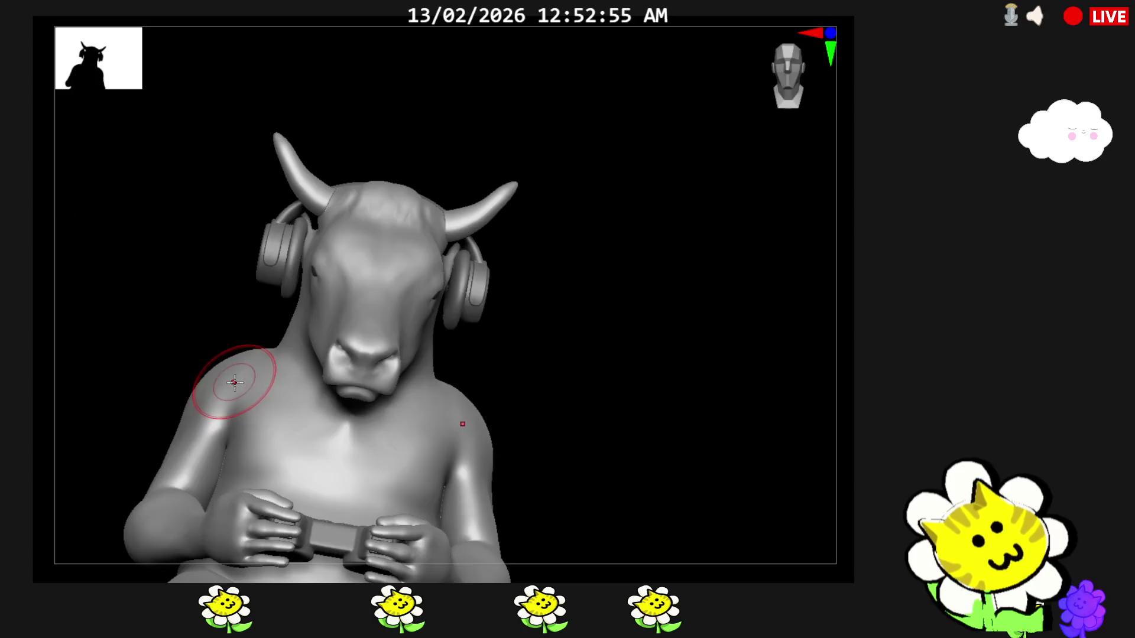
Sculpt the cheek and jaw area in side profile, then review the head from the front
right_click_drag(586, 394, 532, 355)
mouse_move(514, 353)
left_mouse_down()
mouse_move(485, 331)
mouse_move(442, 347)
left_mouse_up()
right_click_drag(438, 343, 404, 455)
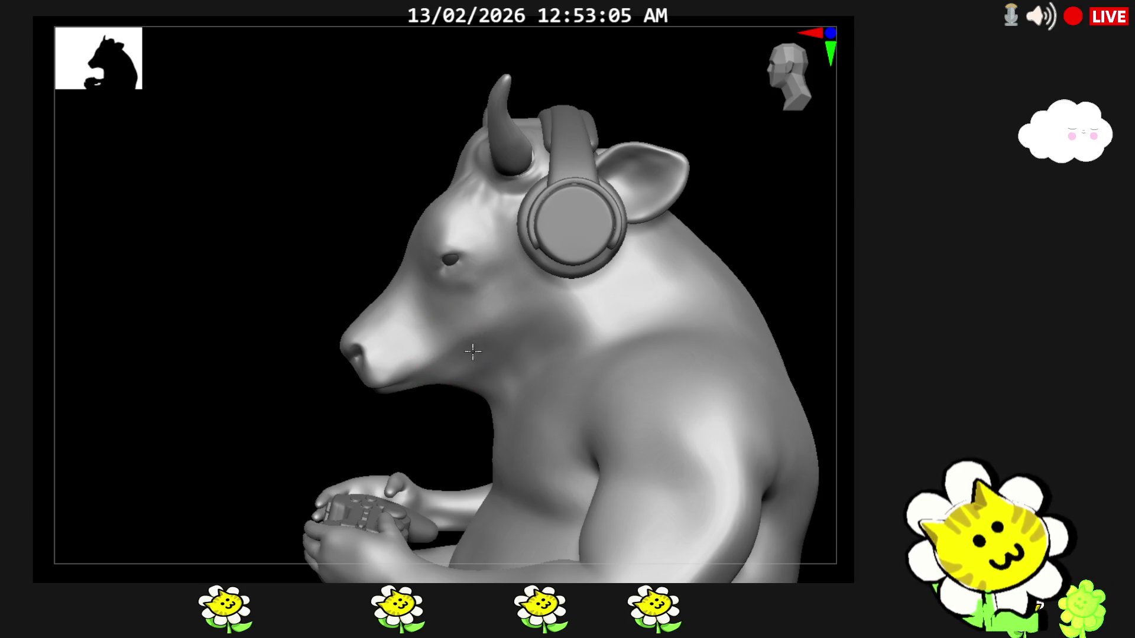
right_click_drag(438, 428, 462, 374)
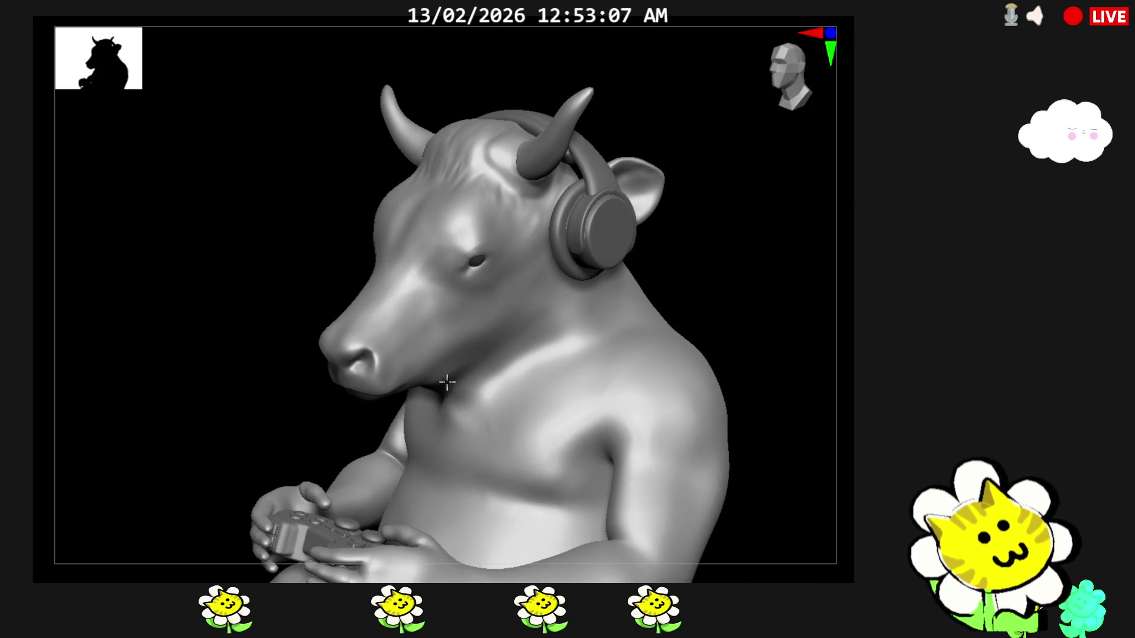
left_click_drag(713, 312, 760, 306)
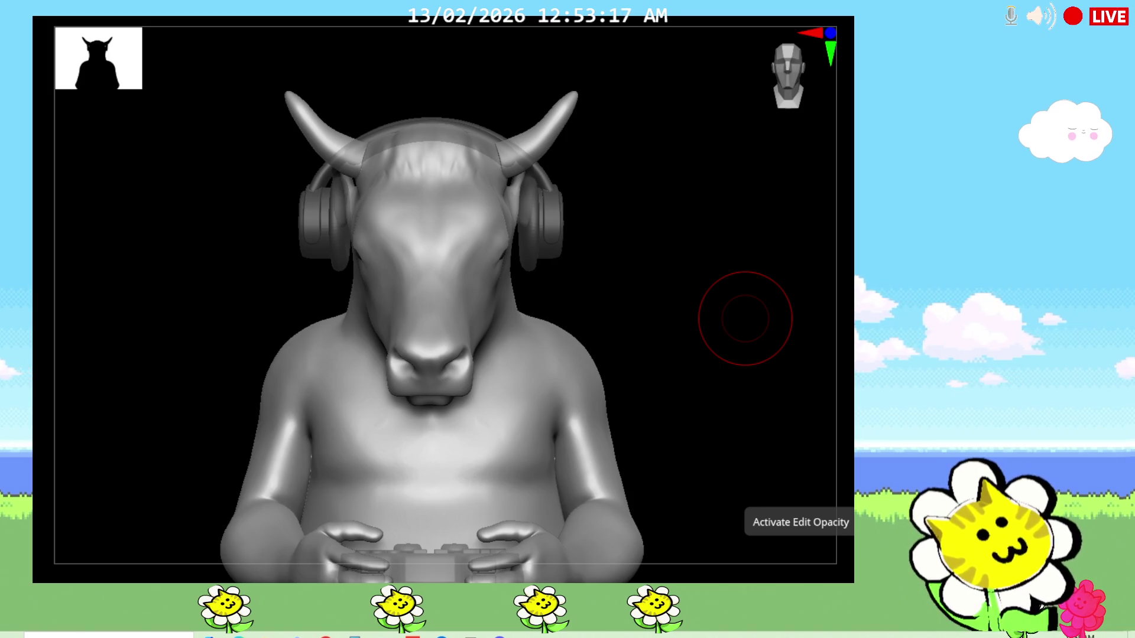
Zoom in close under the bull's chin and jaw, viewing the head from below and front
mouse_move(746, 317)
left_mouse_down()
mouse_move(644, 375)
mouse_move(656, 367)
mouse_move(581, 292)
mouse_move(594, 287)
left_mouse_up()
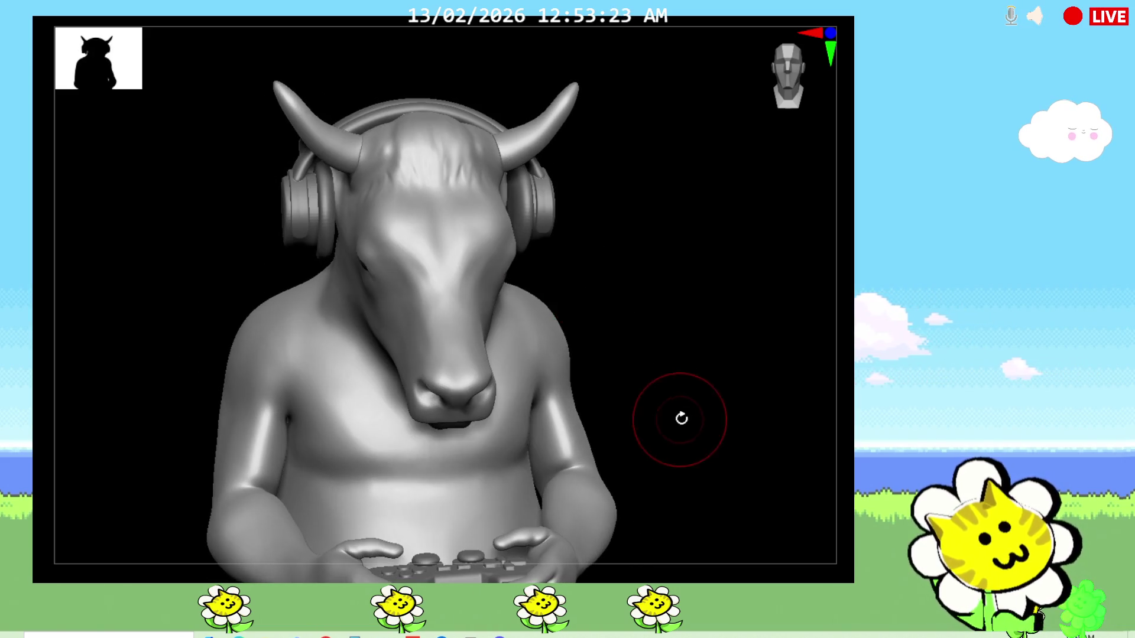
left_click_drag(674, 418, 618, 392)
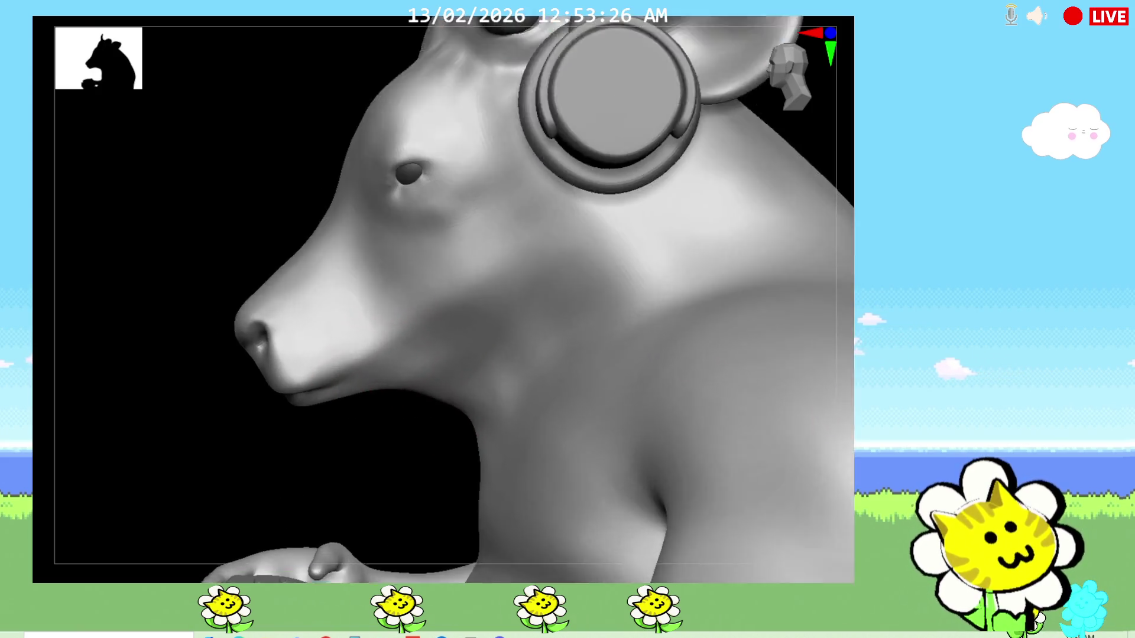
right_click_drag(423, 373, 381, 417, "ctrl")
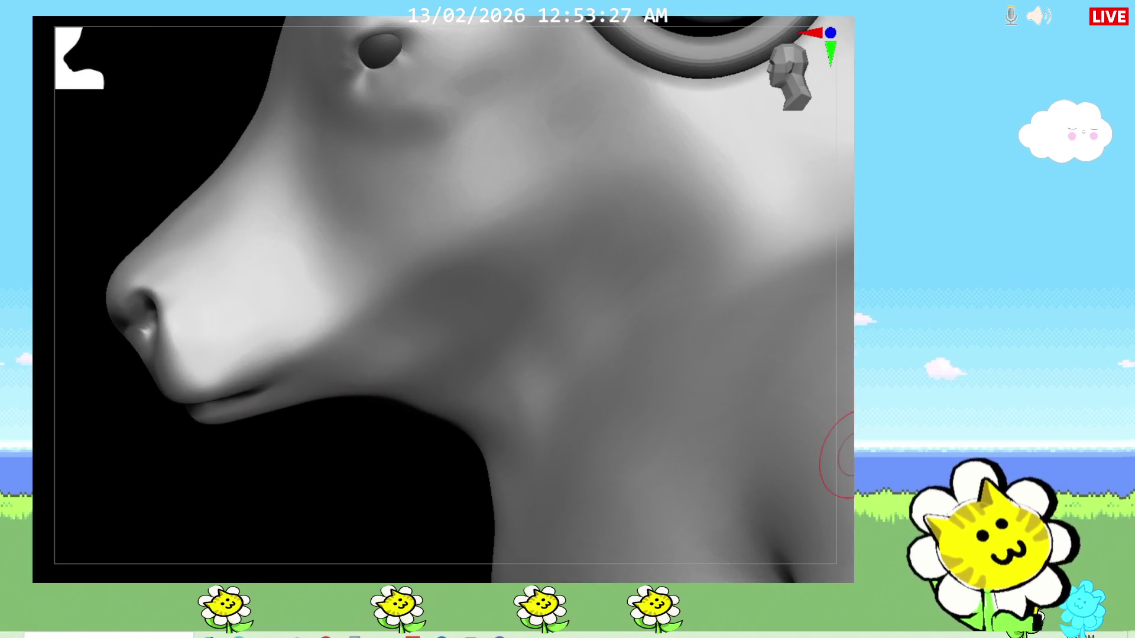
left_click_drag(343, 502, 388, 412)
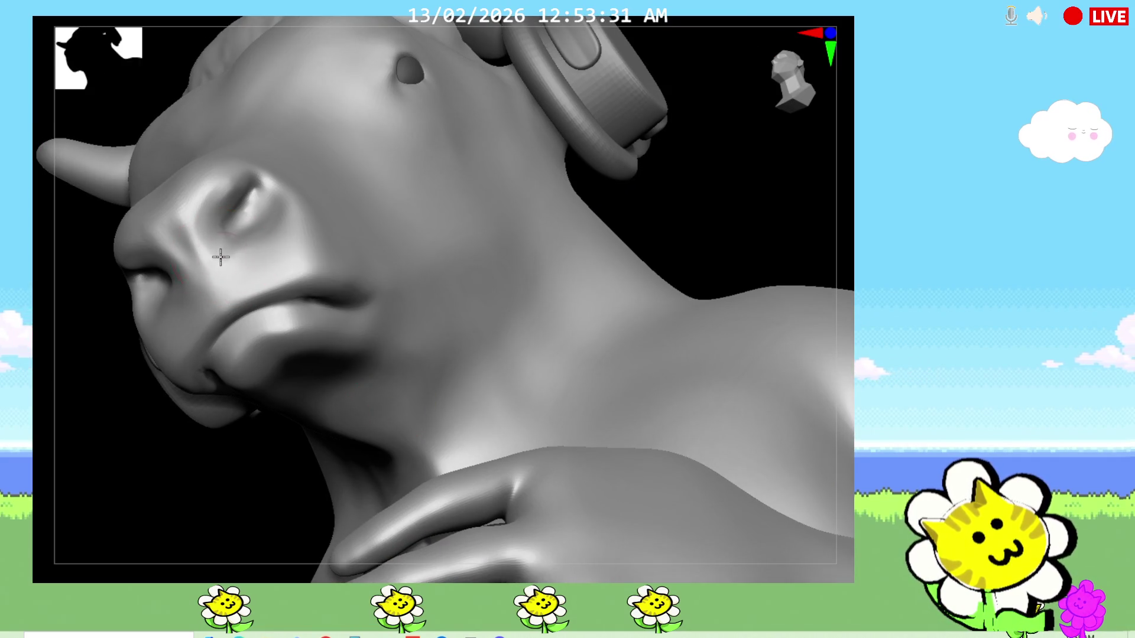
left_click_drag(731, 190, 745, 189)
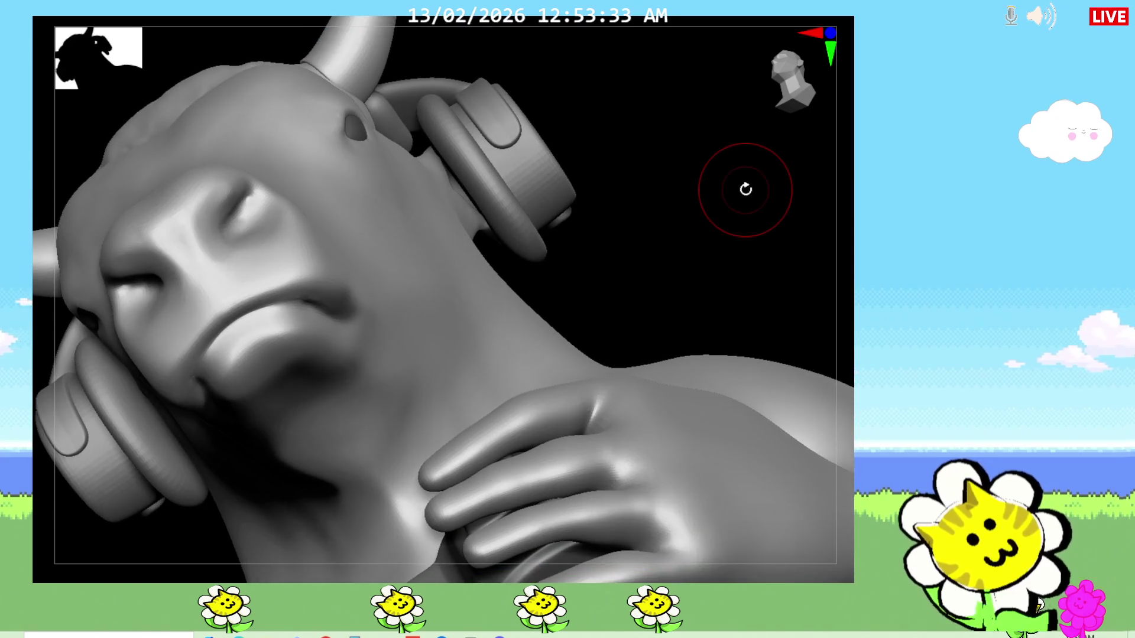
Bring up the brush palette with B to select the ClayBuildup brush
key("b")
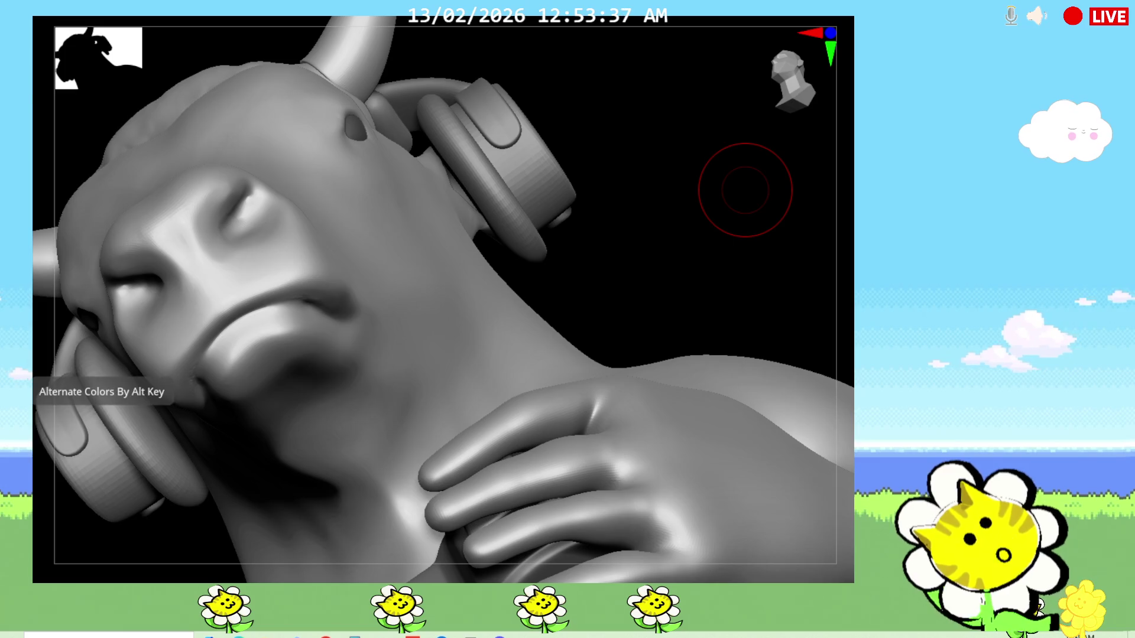
key("b")
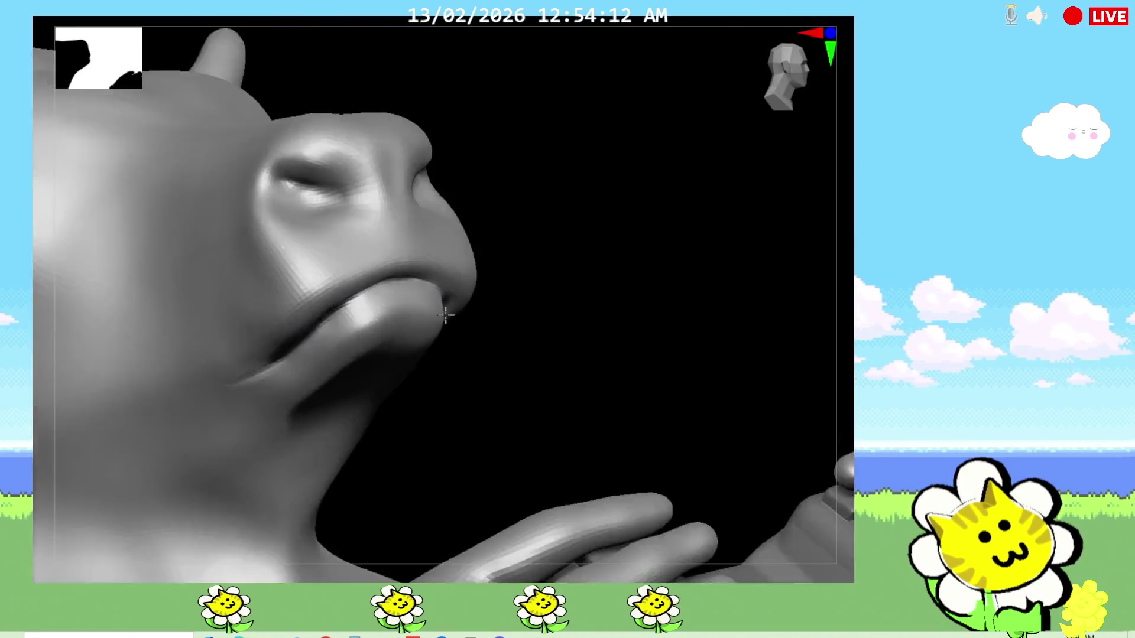
Study the bull's mouth and nose from below and from the front
right_click_drag(340, 323, 450, 334)
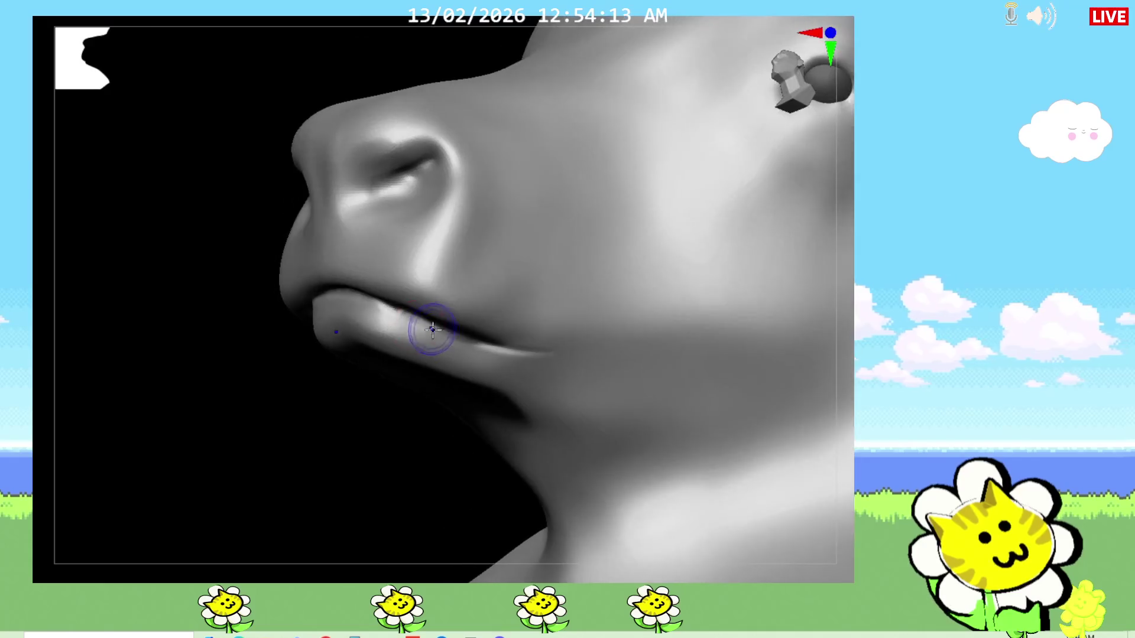
left_click_drag(363, 405, 368, 438)
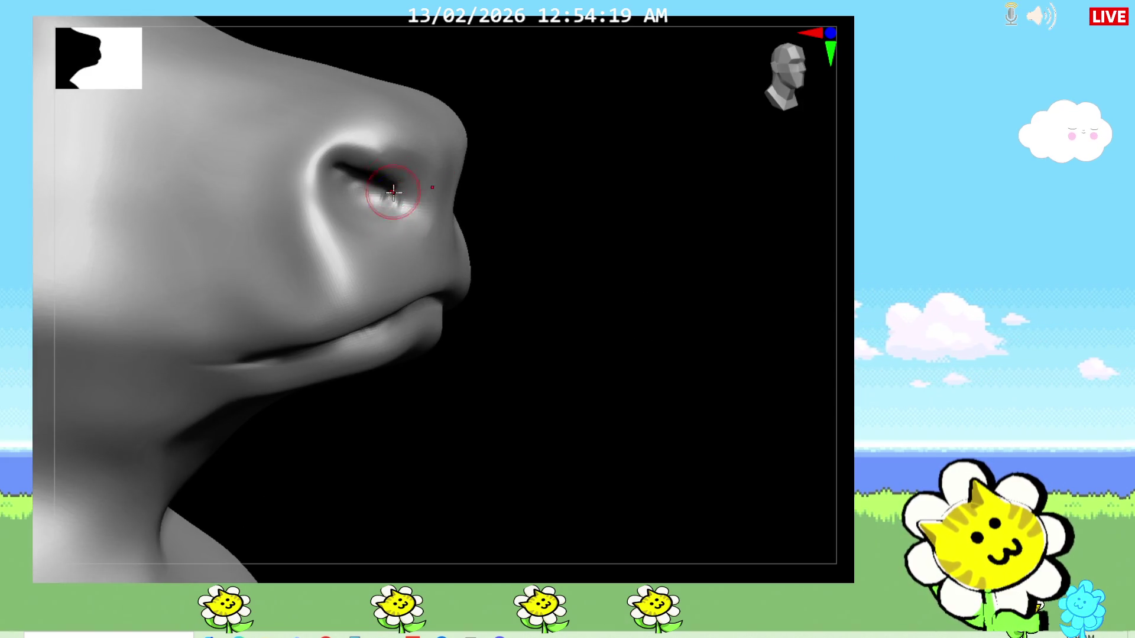
left_click_drag(564, 431, 586, 375)
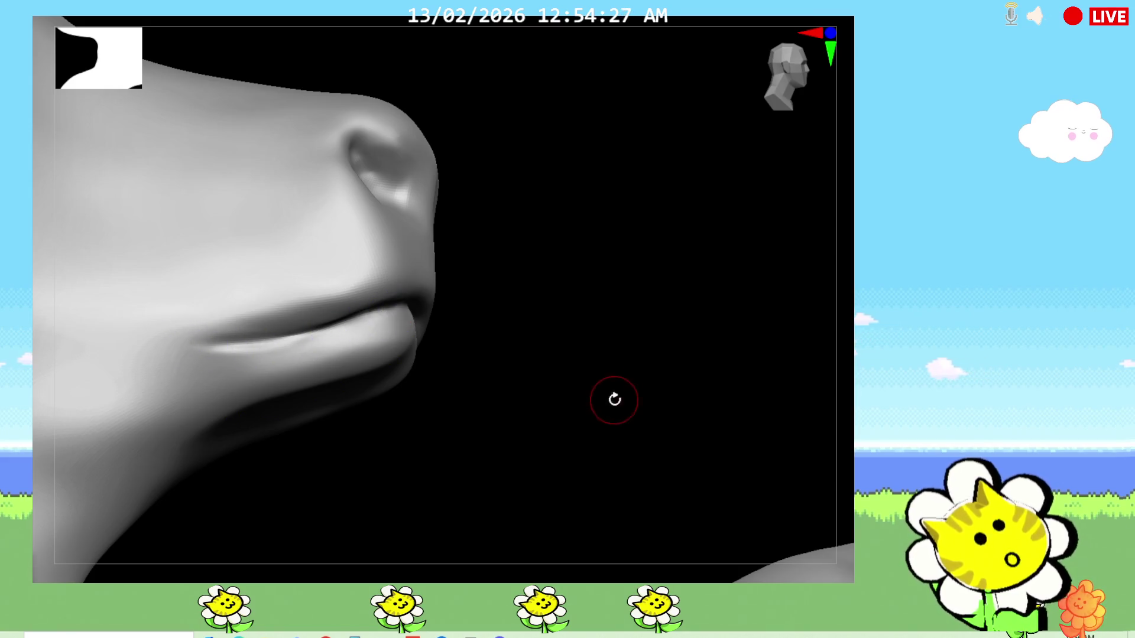
left_click_drag(611, 396, 550, 416)
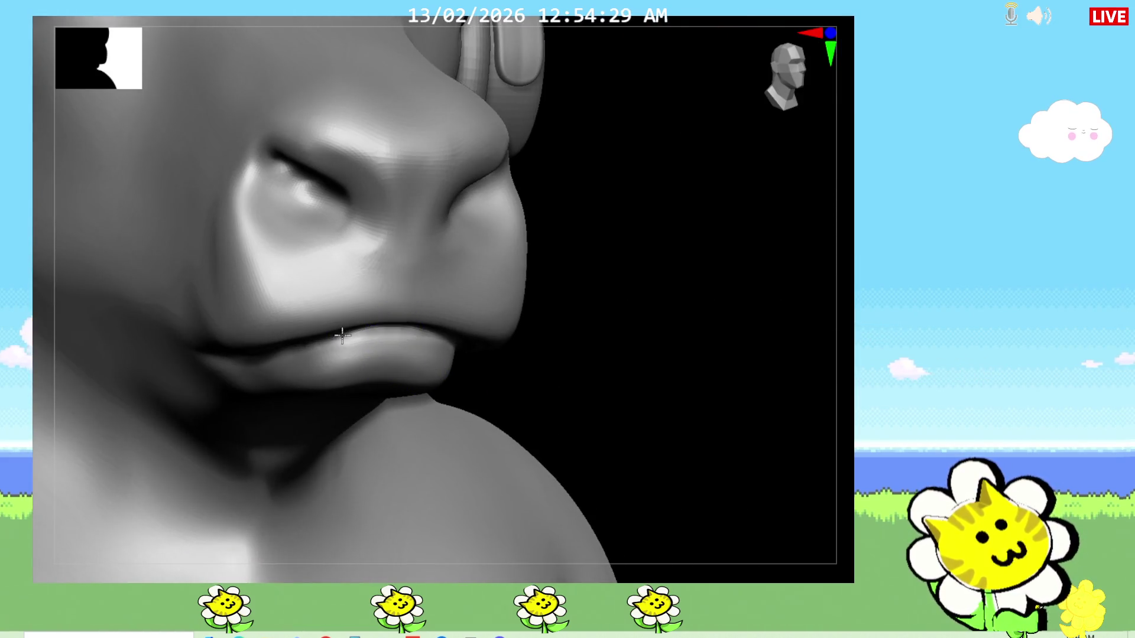
Carve a crease at the corner of the mouth just below the nose and inspect it from the front
left_click_drag(462, 367, 617, 403)
left_click_drag(546, 394, 470, 317)
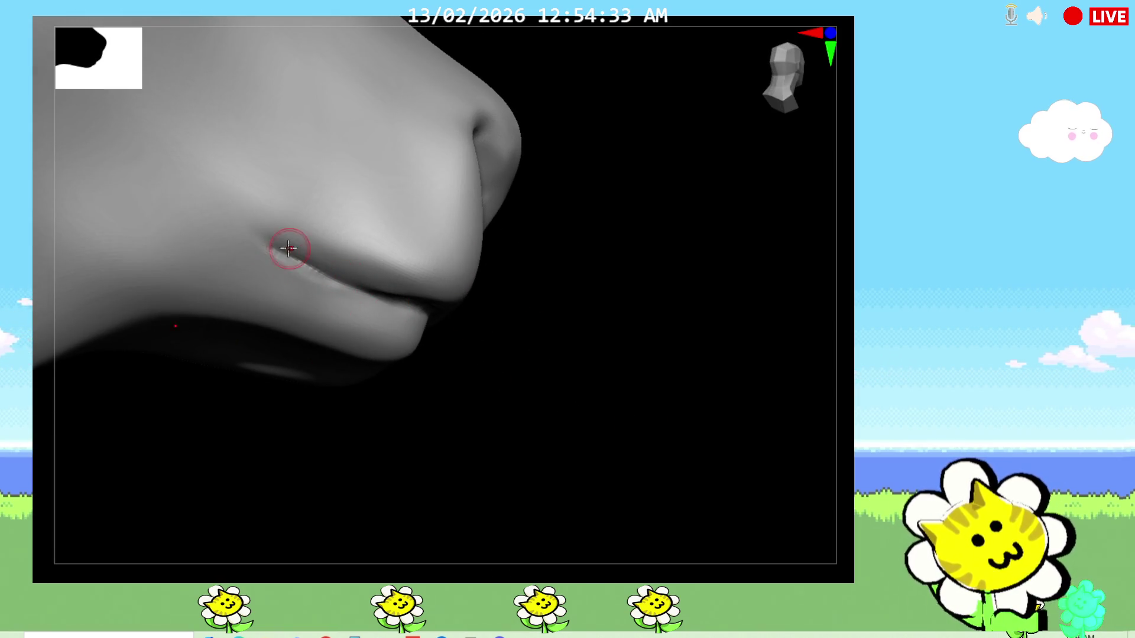
left_click_drag(266, 246, 311, 262)
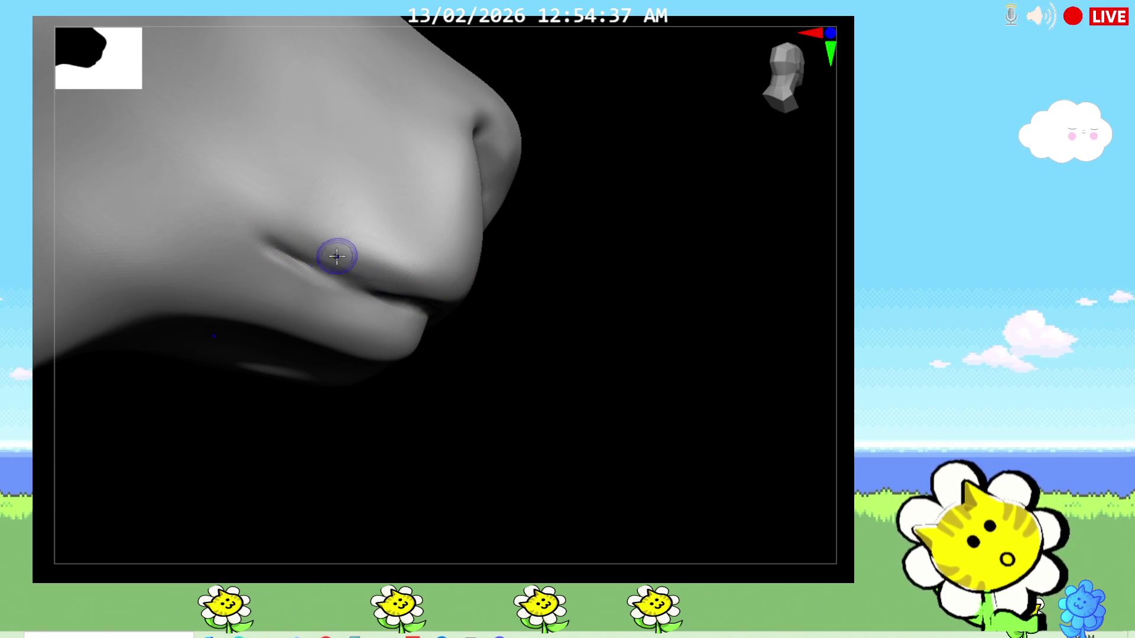
mouse_move(453, 319)
middle_mouse_down()
mouse_move(446, 455)
mouse_move(776, 359)
mouse_move(756, 385)
mouse_move(750, 424)
mouse_move(366, 340)
middle_mouse_up()
Undo the stray dark blobs beside the bull's eye with Ctrl+Z and pull back to the whole head
mouse_move(444, 293)
middle_mouse_down()
mouse_move(687, 293)
mouse_move(459, 246)
middle_mouse_up()
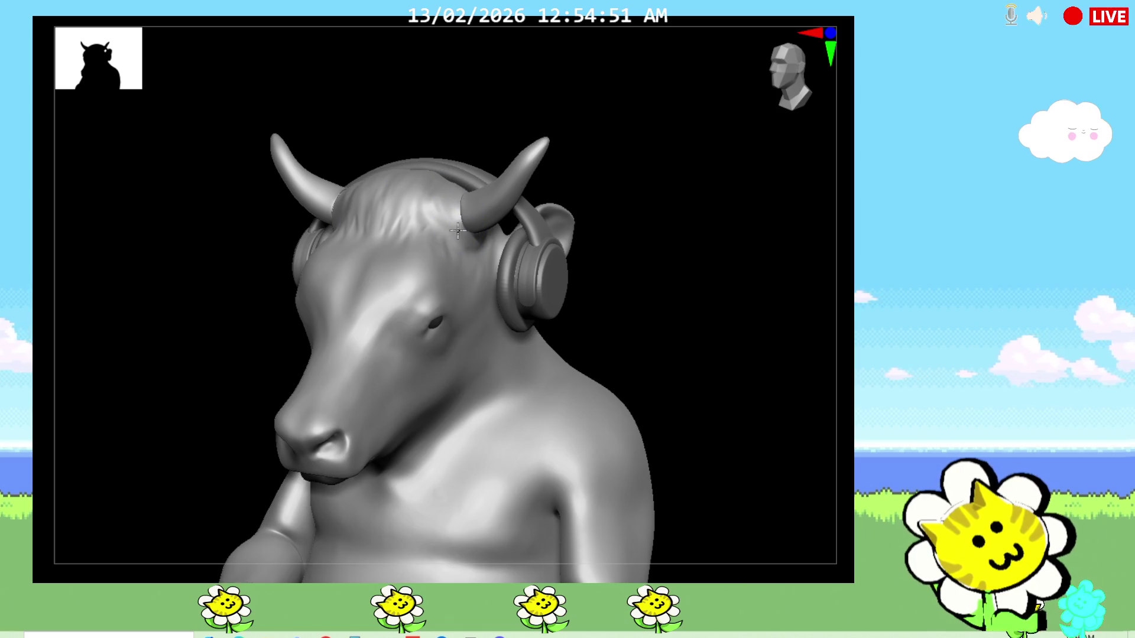
mouse_move(638, 345)
middle_mouse_down()
mouse_move(665, 319)
mouse_move(428, 327)
middle_mouse_up()
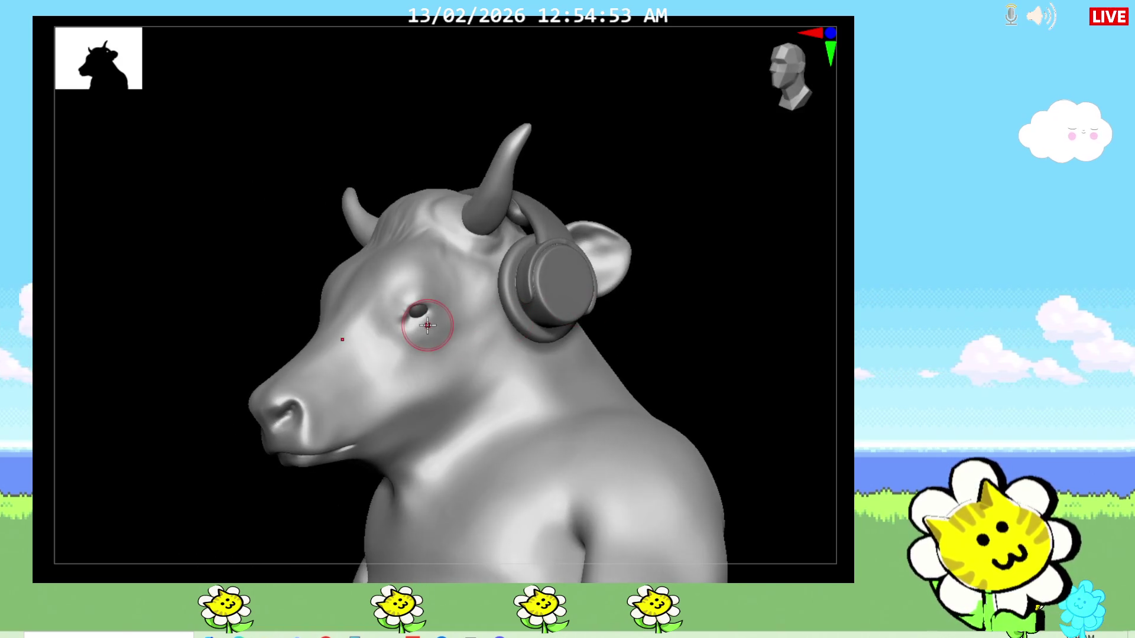
scroll(427, 326, "up", 5)
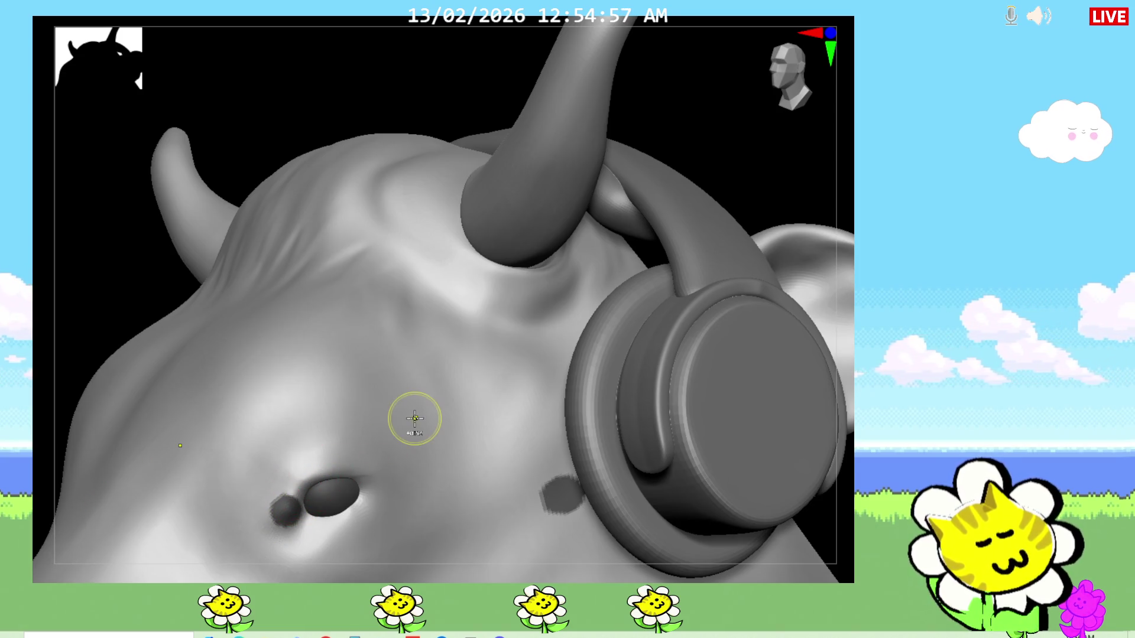
key("ctrl+z")
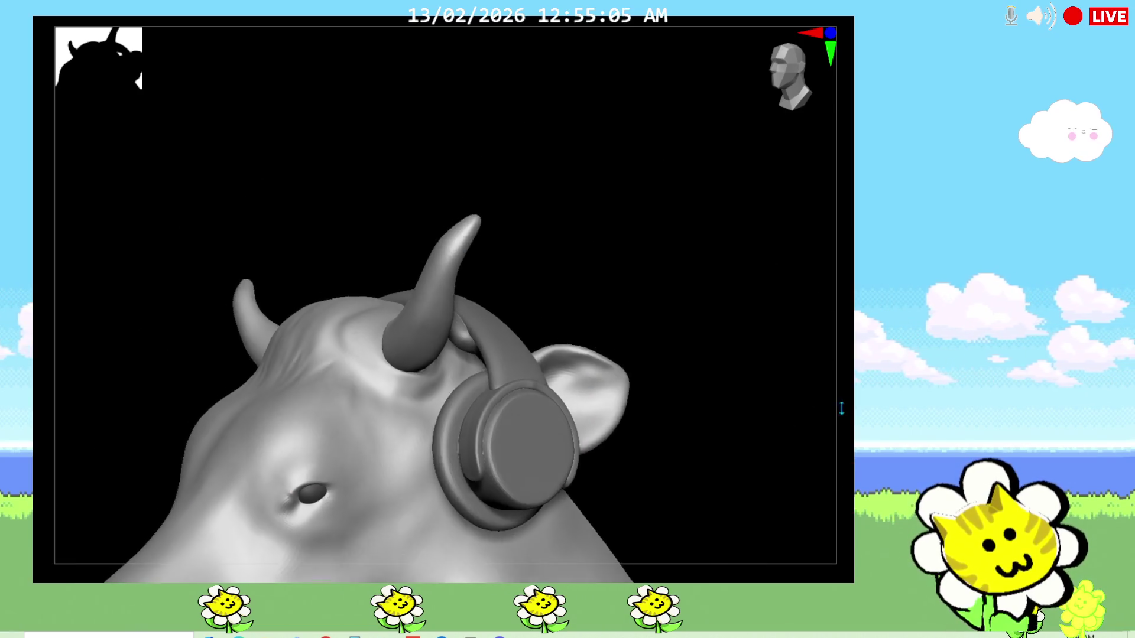
mouse_move(838, 483)
right_mouse_down()
mouse_move(736, 523)
mouse_move(674, 479)
mouse_move(780, 346)
mouse_move(772, 328)
mouse_move(746, 368)
mouse_move(794, 391)
mouse_move(807, 412)
mouse_move(838, 399)
mouse_move(771, 417)
mouse_move(759, 471)
mouse_move(710, 474)
mouse_move(581, 432)
right_mouse_up()
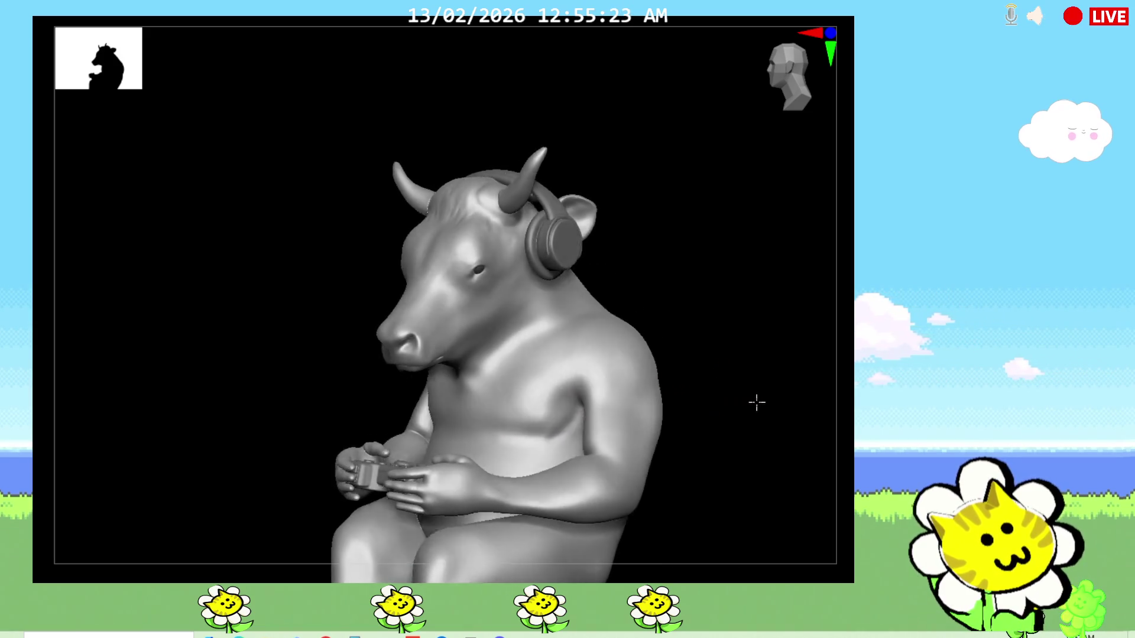
Deepen the crease across the chest, then refine the neck with small strokes in side profile
right_click_drag(745, 399, 784, 397)
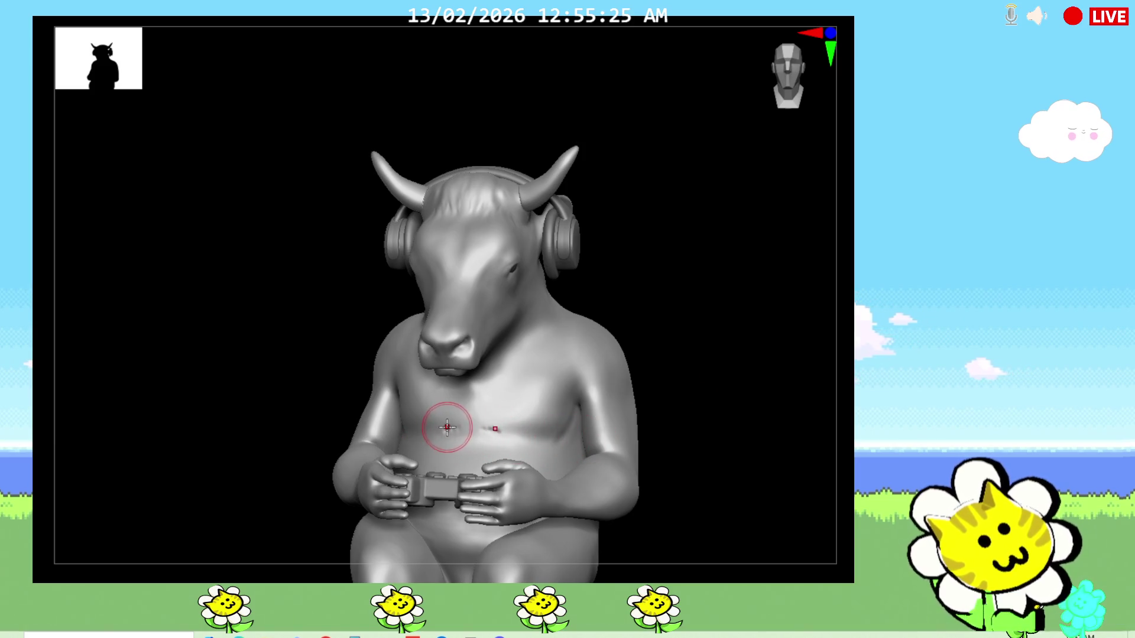
left_click_drag(533, 437, 448, 435)
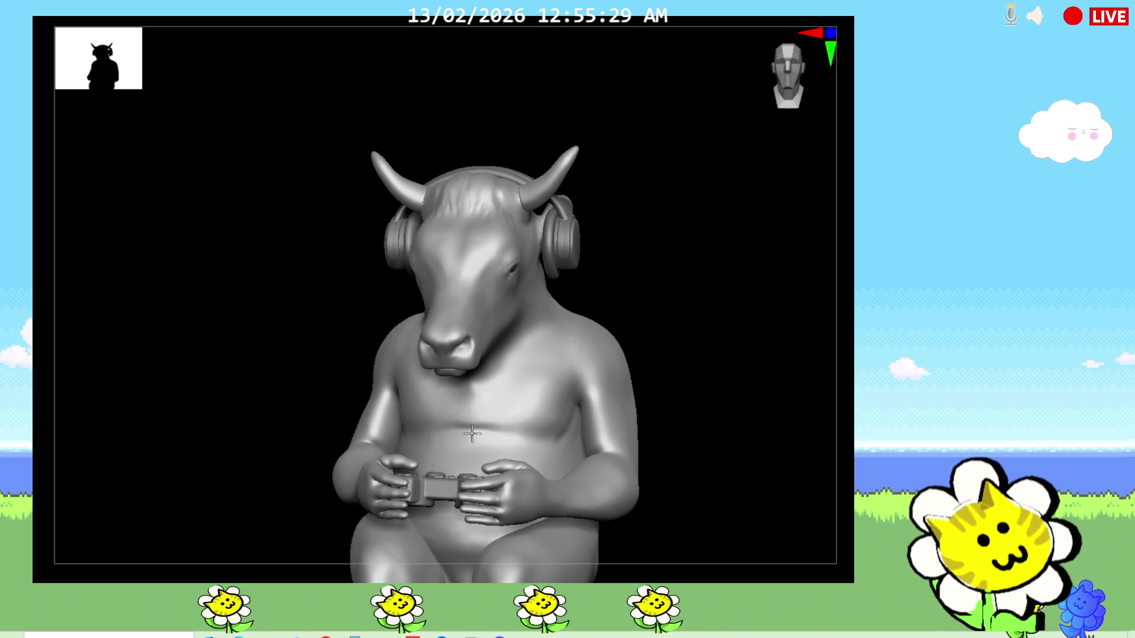
right_click_drag(737, 418, 652, 399)
left_click_drag(533, 346, 488, 364)
right_click_drag(670, 311, 698, 276)
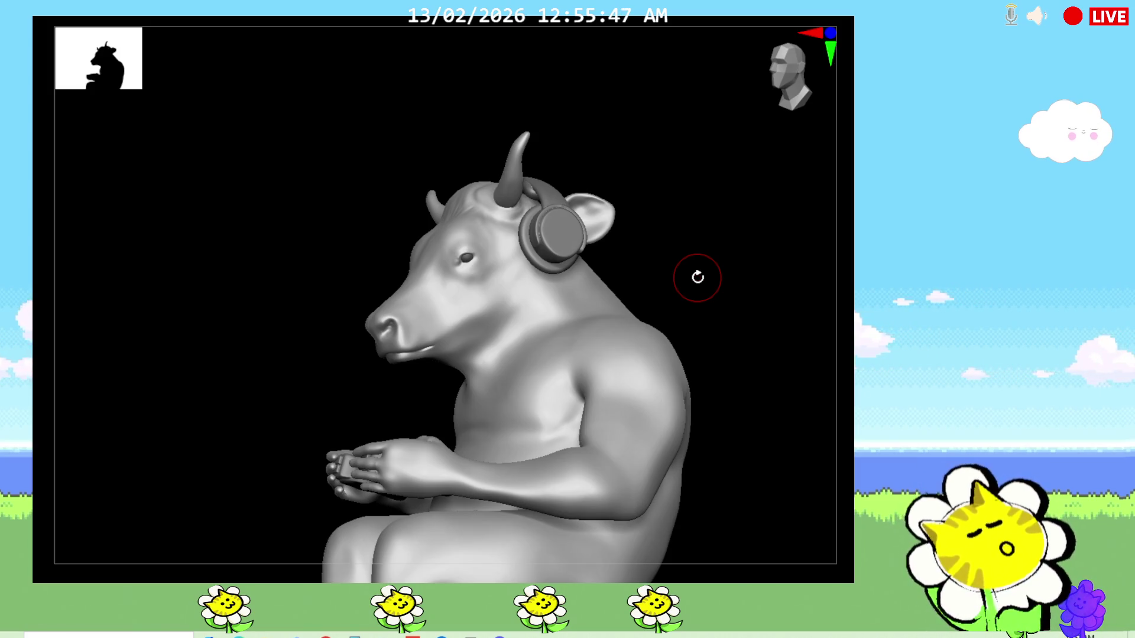
mouse_move(698, 278)
right_mouse_down()
mouse_move(790, 258)
mouse_move(818, 264)
mouse_move(817, 293)
right_mouse_up()
right_click_drag(220, 396, 217, 394)
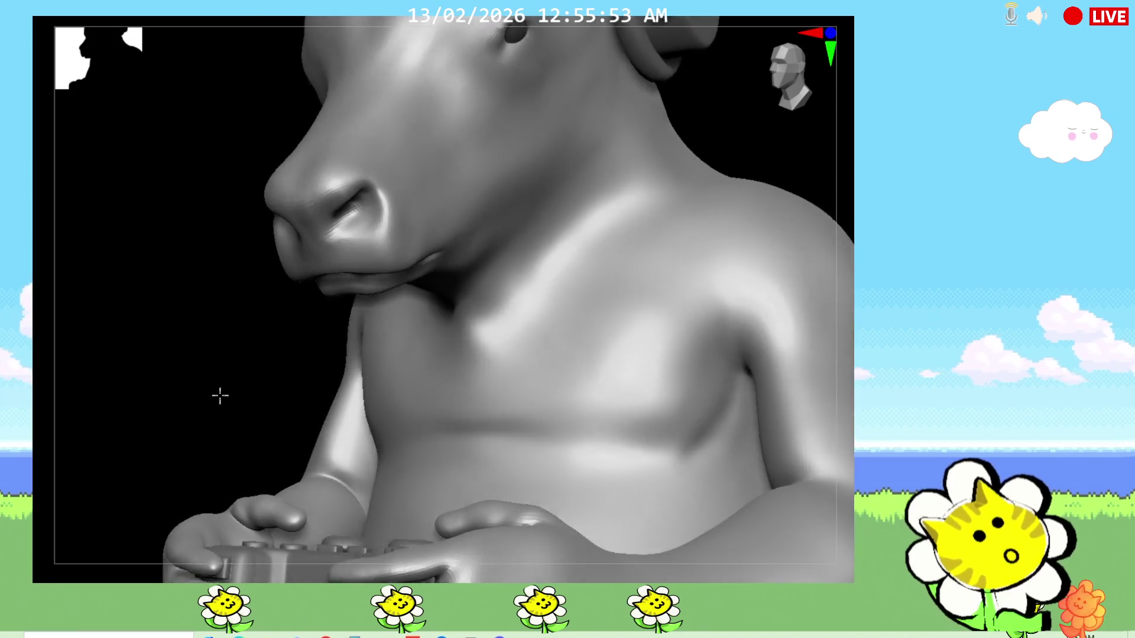
mouse_move(561, 320)
right_mouse_down()
mouse_move(277, 443)
mouse_move(581, 542)
mouse_move(789, 382)
right_mouse_up()
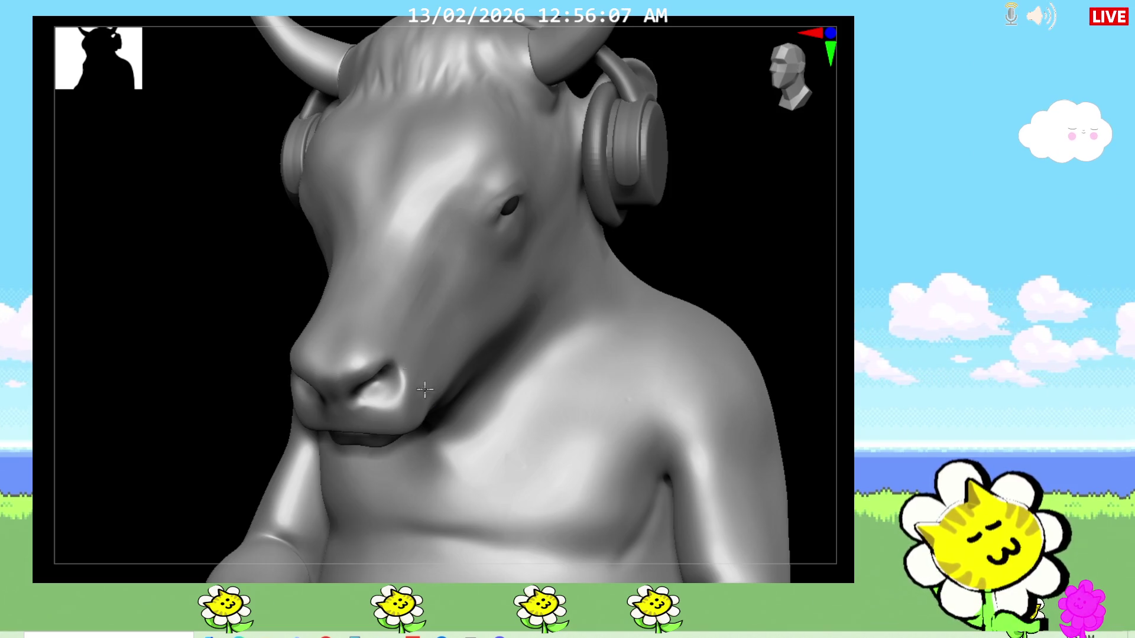
right_click_drag(735, 277, 499, 274)
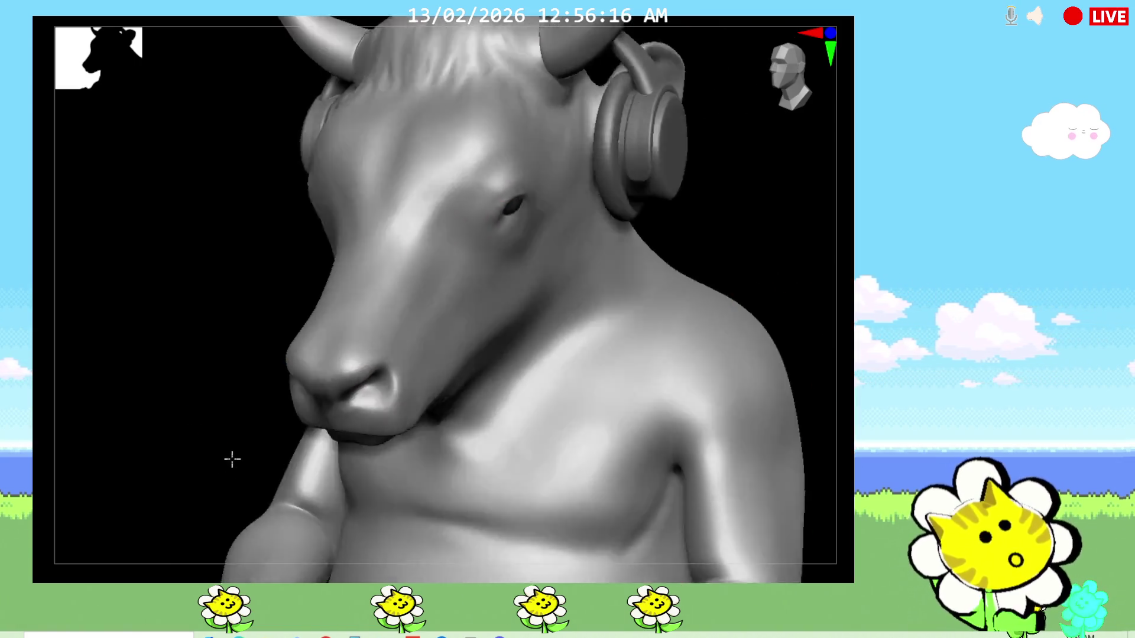
mouse_move(528, 230)
right_mouse_down()
mouse_move(266, 443)
mouse_move(749, 353)
right_mouse_up()
right_click_drag(831, 404, 715, 400, "ctrl")
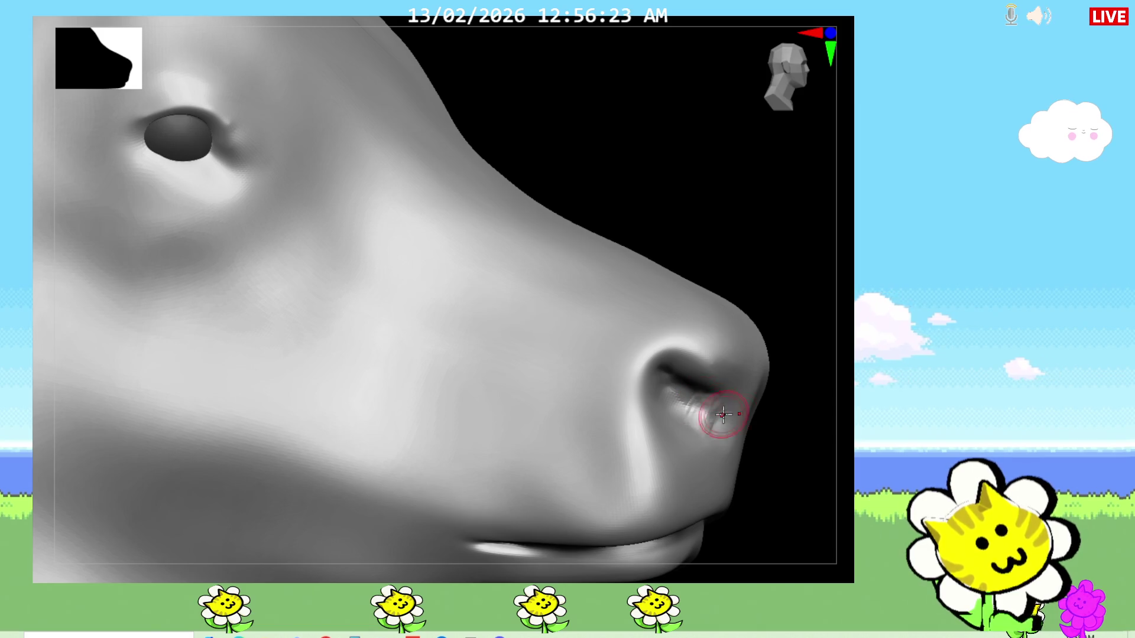
Bring the front of the snout into view and sculpt wrinkle ridges across its bridge above the nostrils
right_click_drag(718, 410, 714, 416, "ctrl")
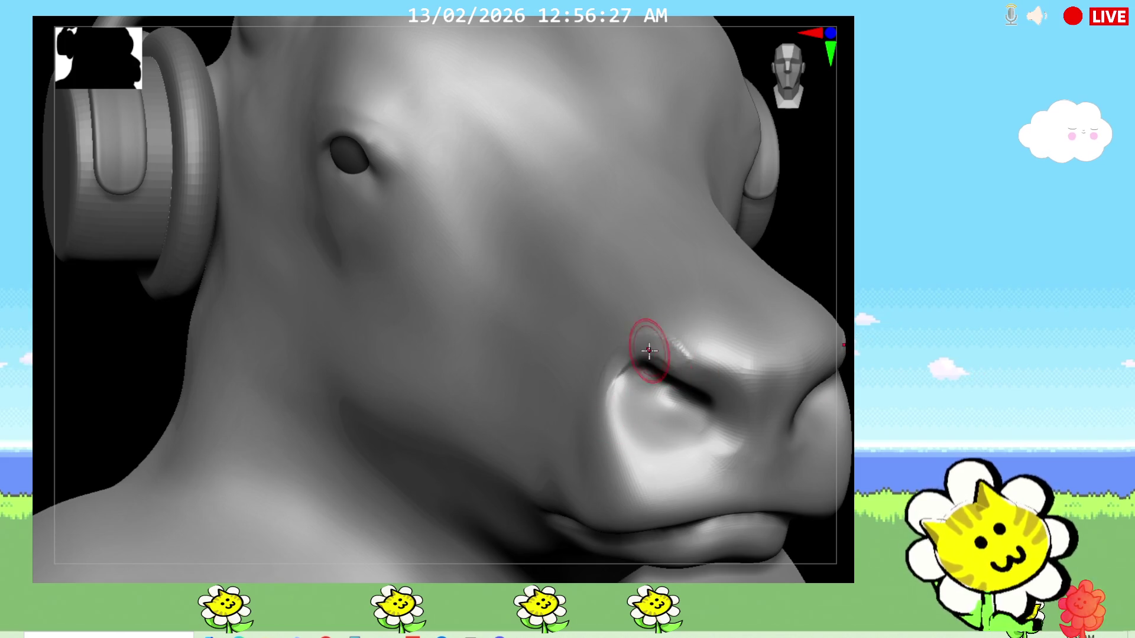
mouse_move(833, 381)
right_mouse_down()
mouse_move(715, 361)
mouse_move(302, 480)
mouse_move(275, 456)
right_mouse_up()
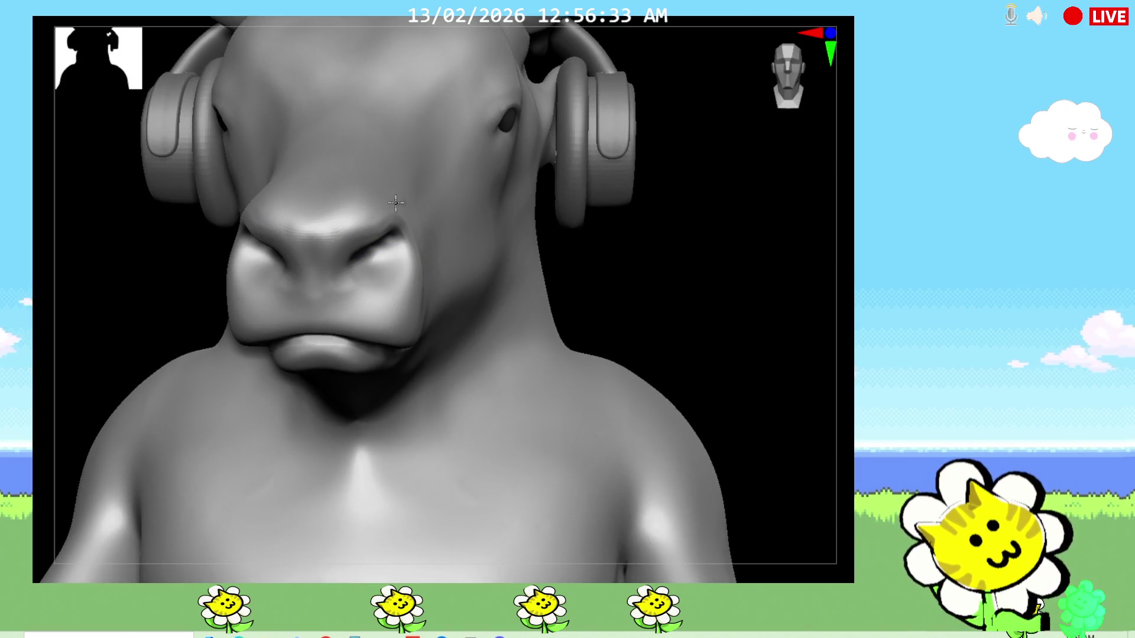
right_click_drag(623, 290, 660, 373)
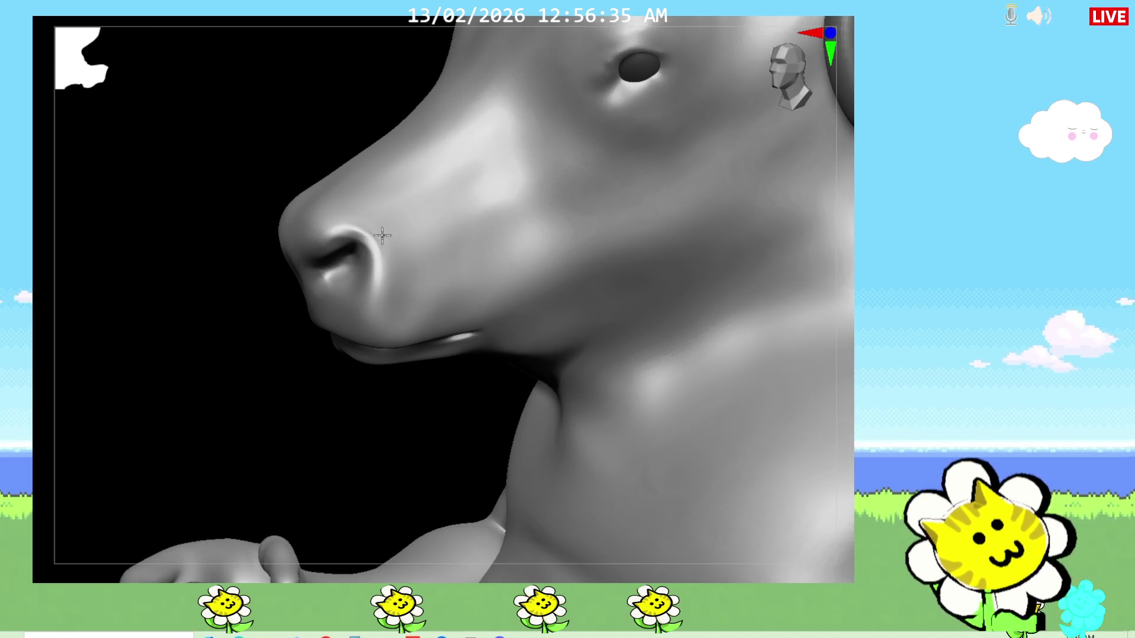
right_click_drag(353, 435, 703, 494)
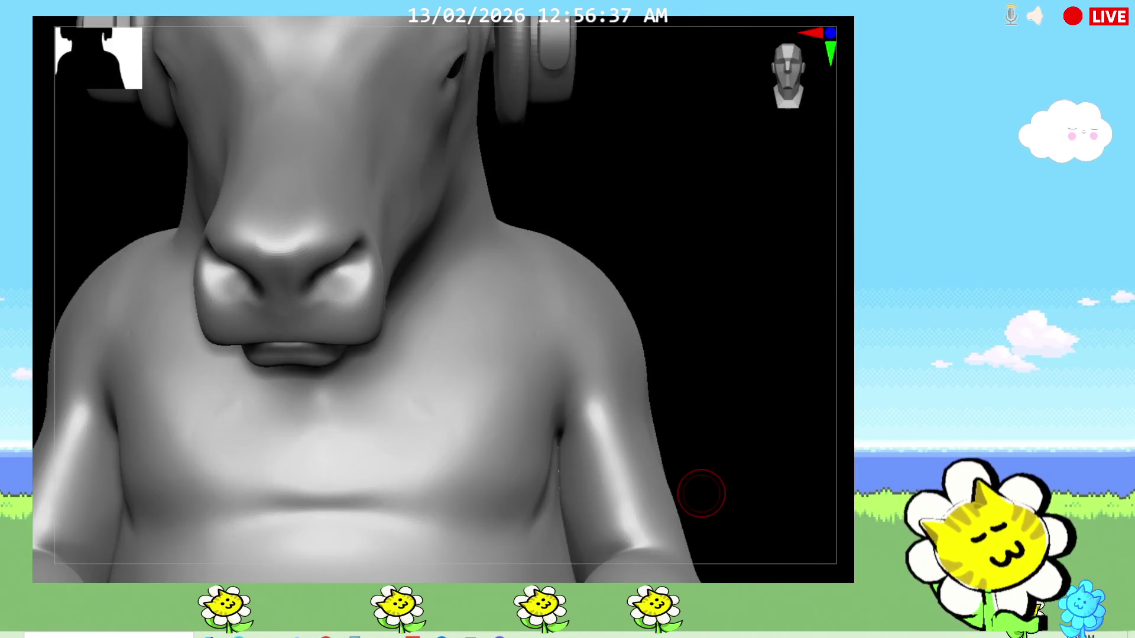
mouse_move(287, 274)
left_mouse_down()
mouse_move(222, 235)
mouse_move(361, 238)
mouse_move(226, 232)
mouse_move(346, 222)
mouse_move(231, 235)
mouse_move(336, 242)
mouse_move(266, 244)
mouse_move(257, 230)
left_mouse_up()
right_click_drag(709, 275, 676, 265)
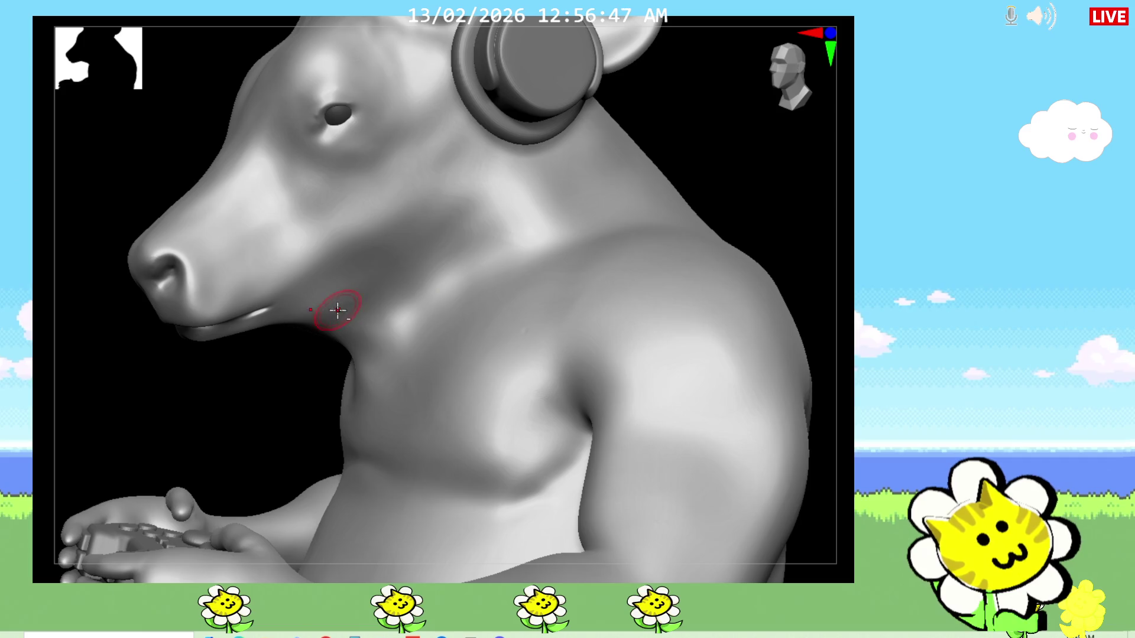
Carve several crease lines into the neck just under the jaw, then review the eye and upper body
left_click_drag(405, 269, 515, 212)
left_click_drag(390, 320, 506, 226)
left_click_drag(372, 275, 438, 267)
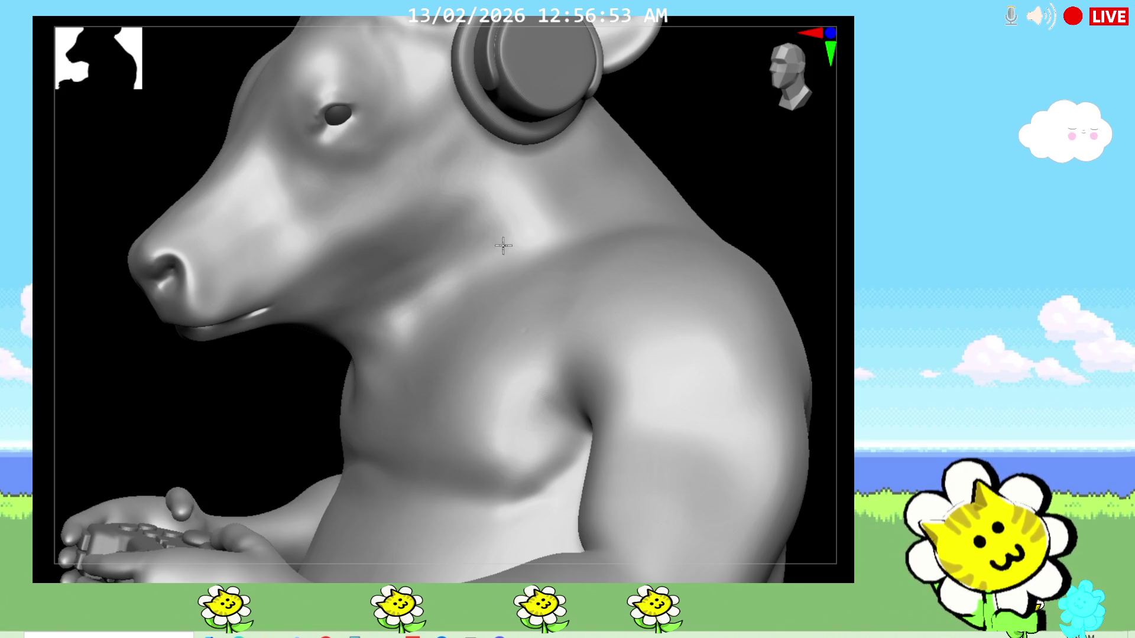
mouse_move(274, 427)
right_mouse_down()
mouse_move(632, 557)
mouse_move(576, 330)
right_mouse_up()
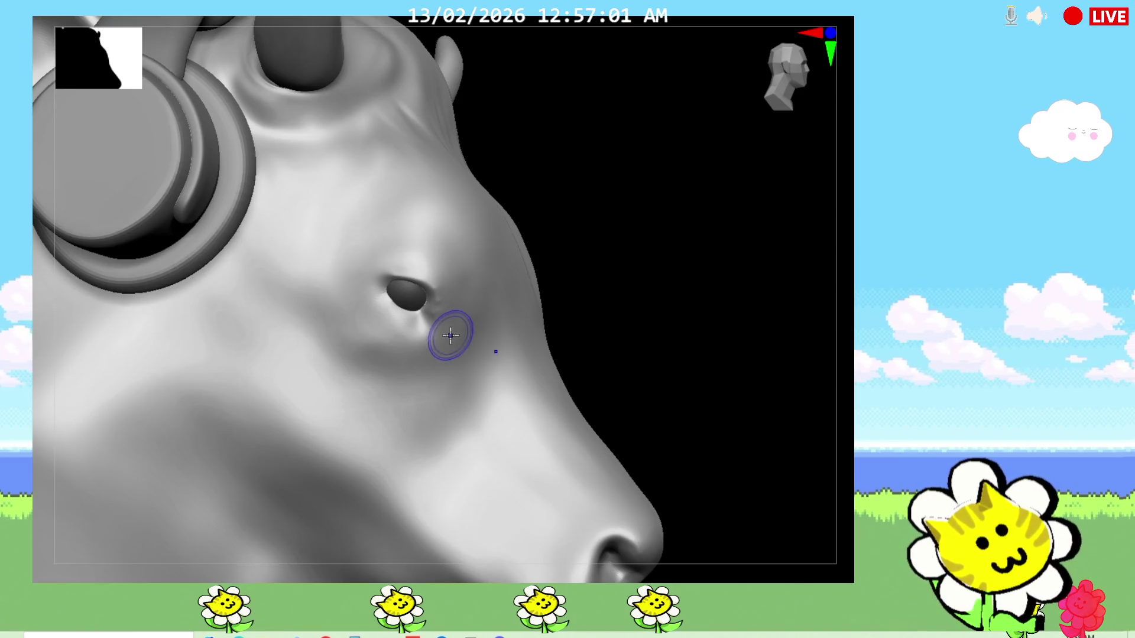
mouse_move(532, 355)
right_mouse_down()
mouse_move(735, 450)
mouse_move(691, 450)
mouse_move(741, 461)
right_mouse_up()
Carve crease lines into the side of the neck between the headphones and the shoulder
left_click_drag(426, 336, 448, 322)
mouse_move(390, 355)
left_mouse_down()
mouse_move(470, 302)
mouse_move(461, 284)
left_mouse_up()
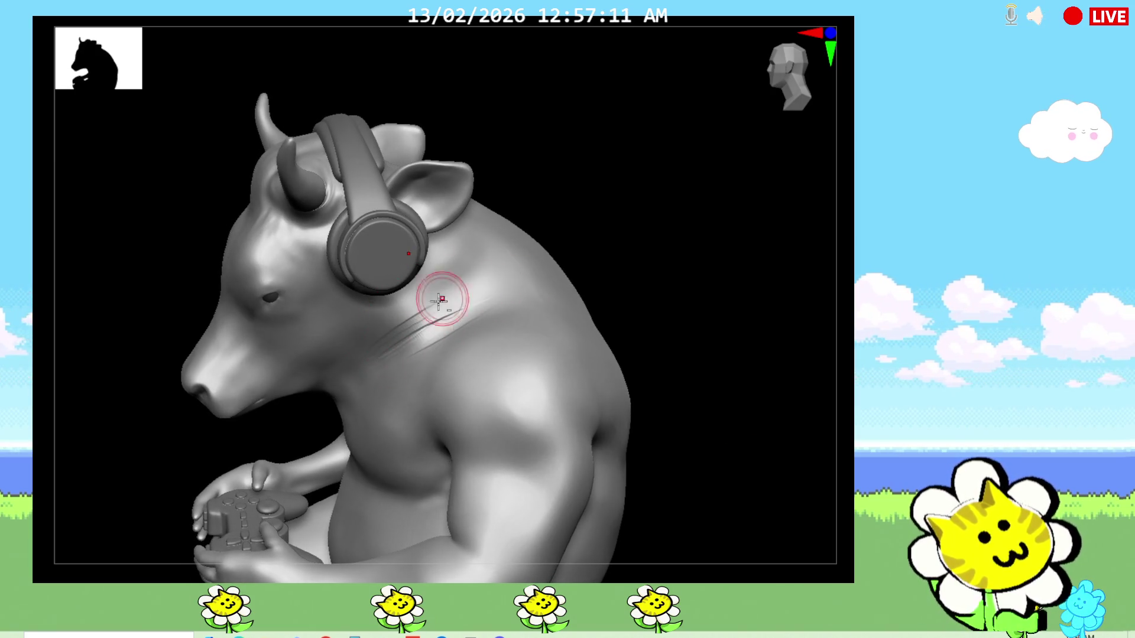
left_click_drag(386, 323, 447, 293)
right_click_drag(735, 299, 616, 292)
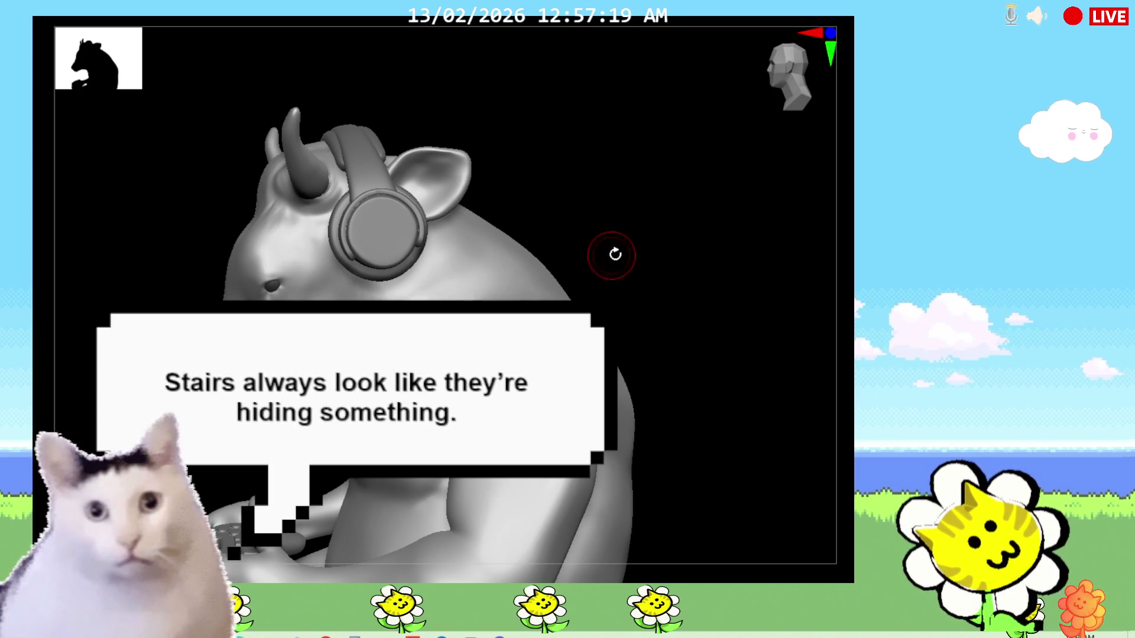
Orbit the model to inspect the side profile, shoulder and a lower side view of the neck
right_click_drag(600, 255, 585, 256)
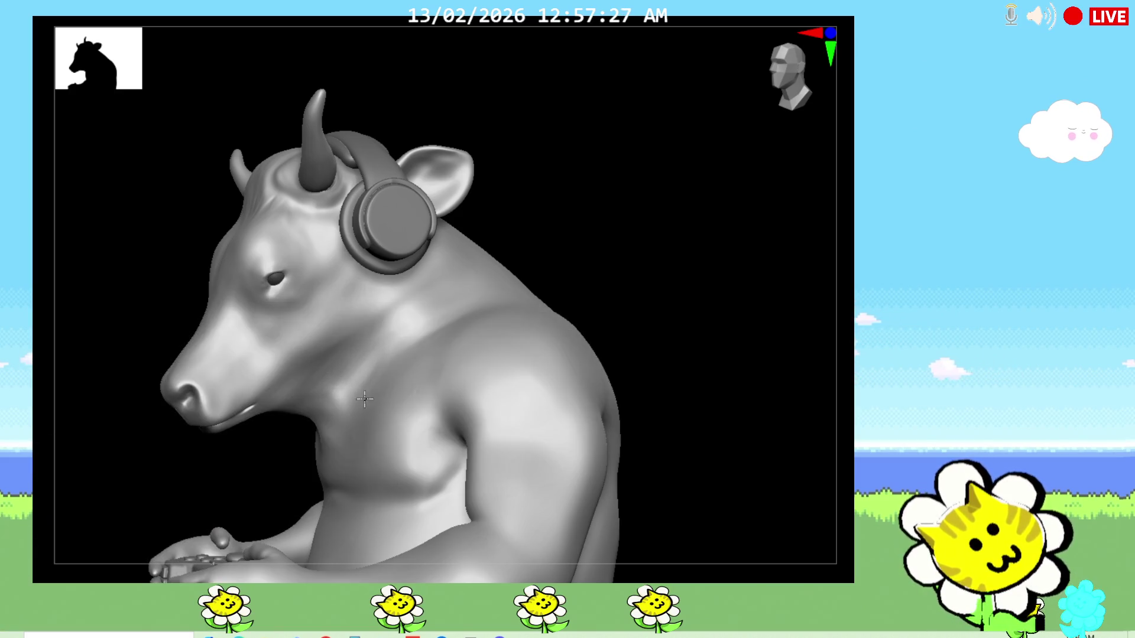
left_click_drag(621, 289, 582, 287)
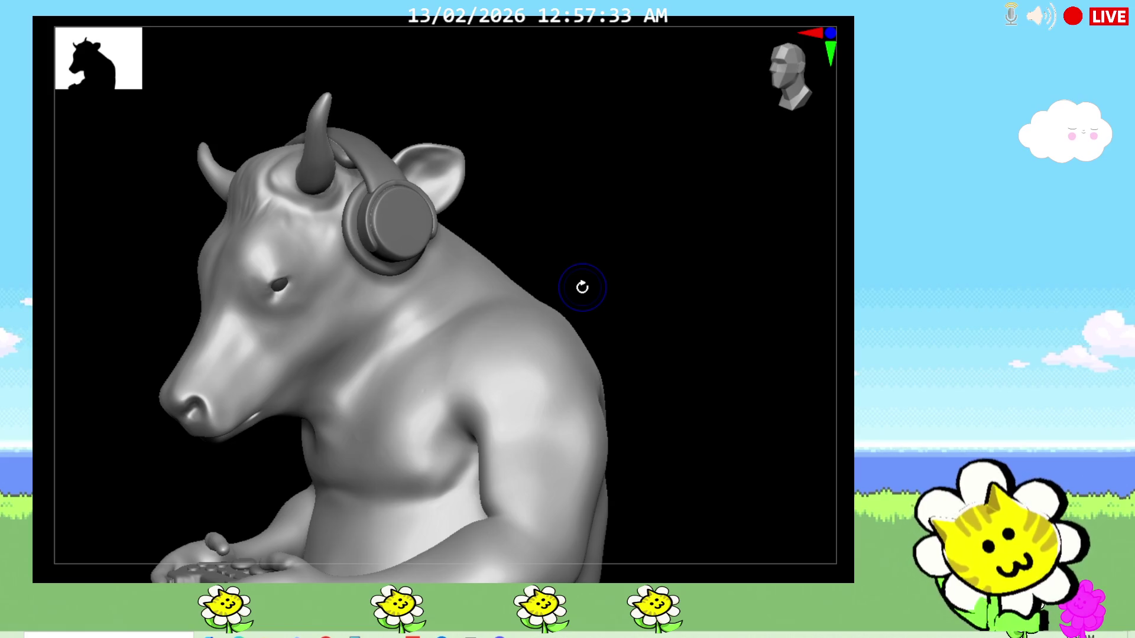
left_click_drag(613, 324, 516, 382)
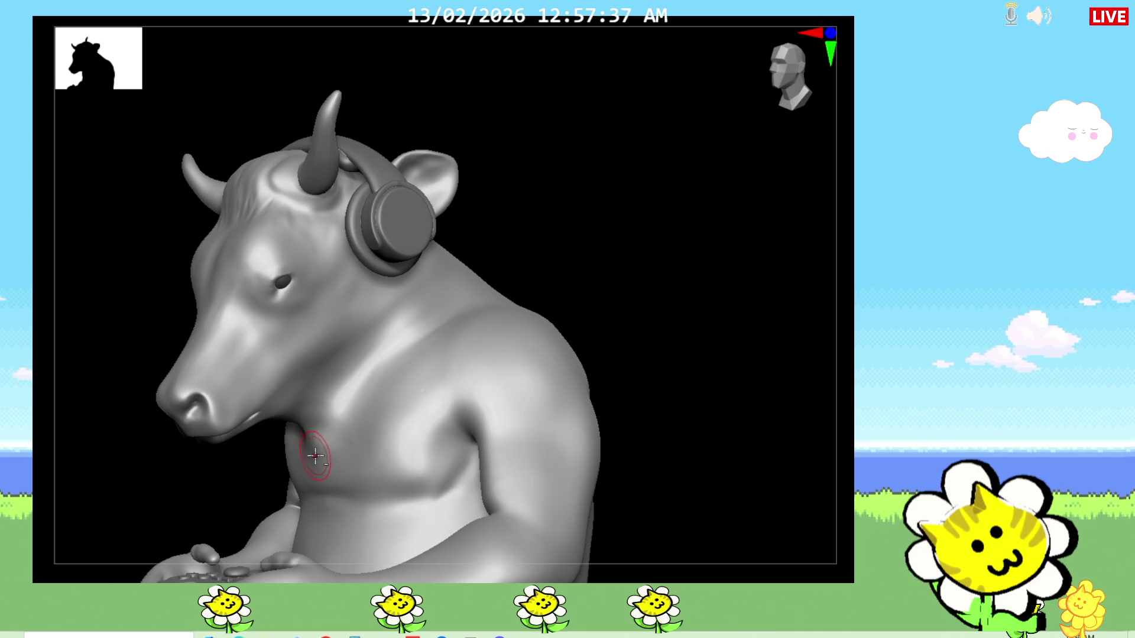
mouse_move(571, 300)
left_mouse_down()
mouse_move(659, 319)
mouse_move(653, 334)
mouse_move(426, 403)
left_mouse_up()
left_click_drag(701, 324, 643, 338)
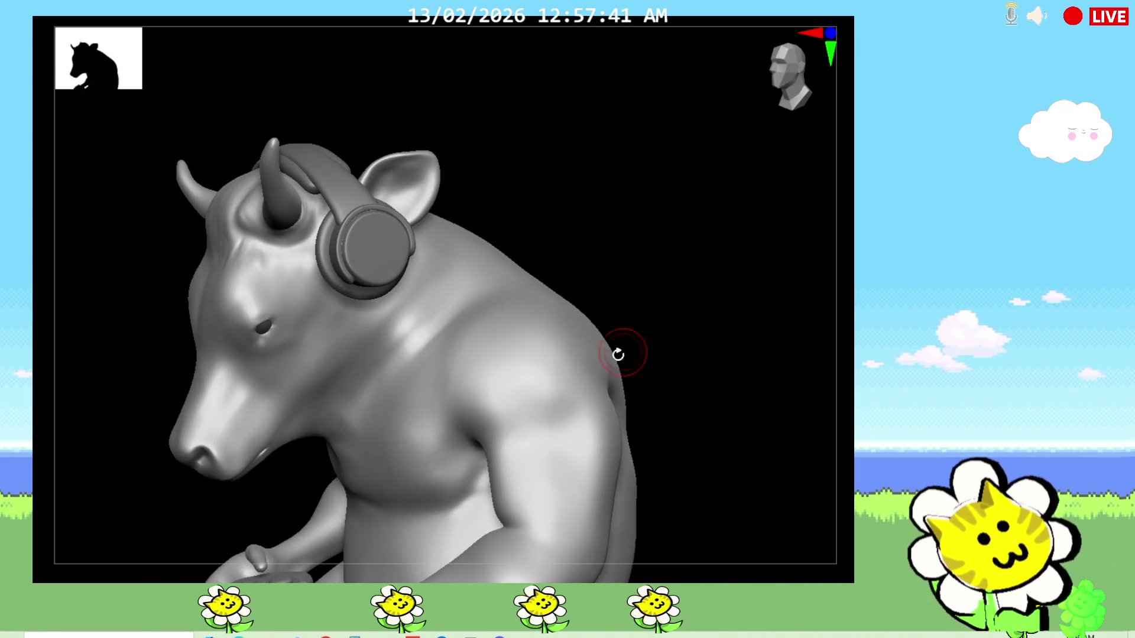
Turn to the bull's back and sculpt faint creases on the neck behind the headphones
left_click_drag(684, 293, 568, 322)
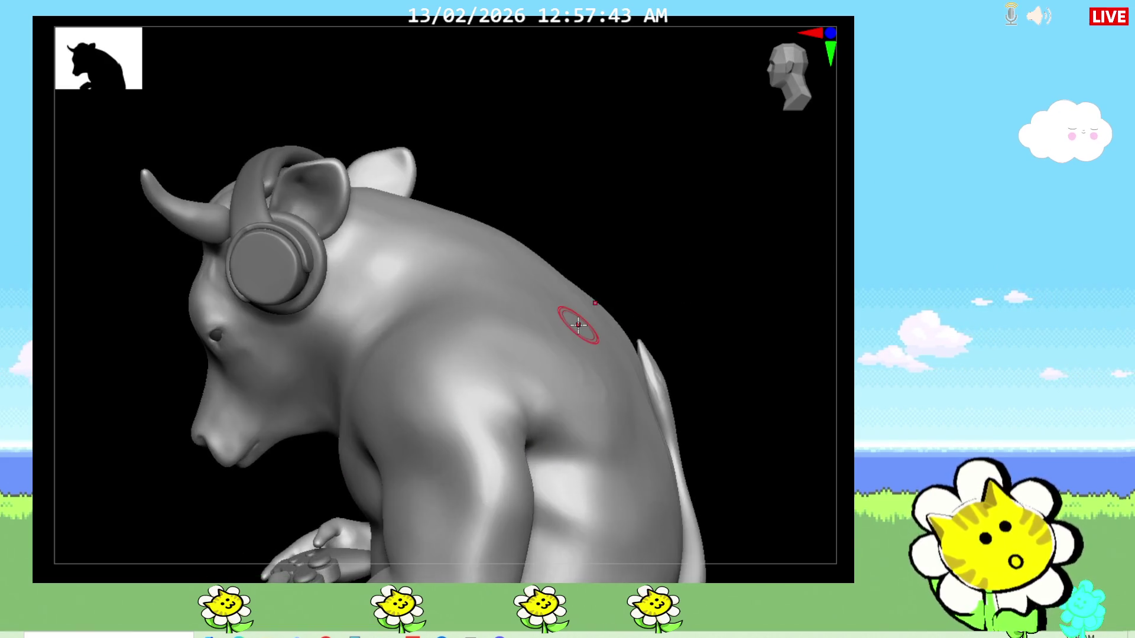
mouse_move(620, 253)
left_mouse_down()
mouse_move(559, 261)
mouse_move(596, 331)
mouse_move(593, 298)
mouse_move(254, 315)
left_mouse_up()
left_click_drag(608, 403, 629, 363)
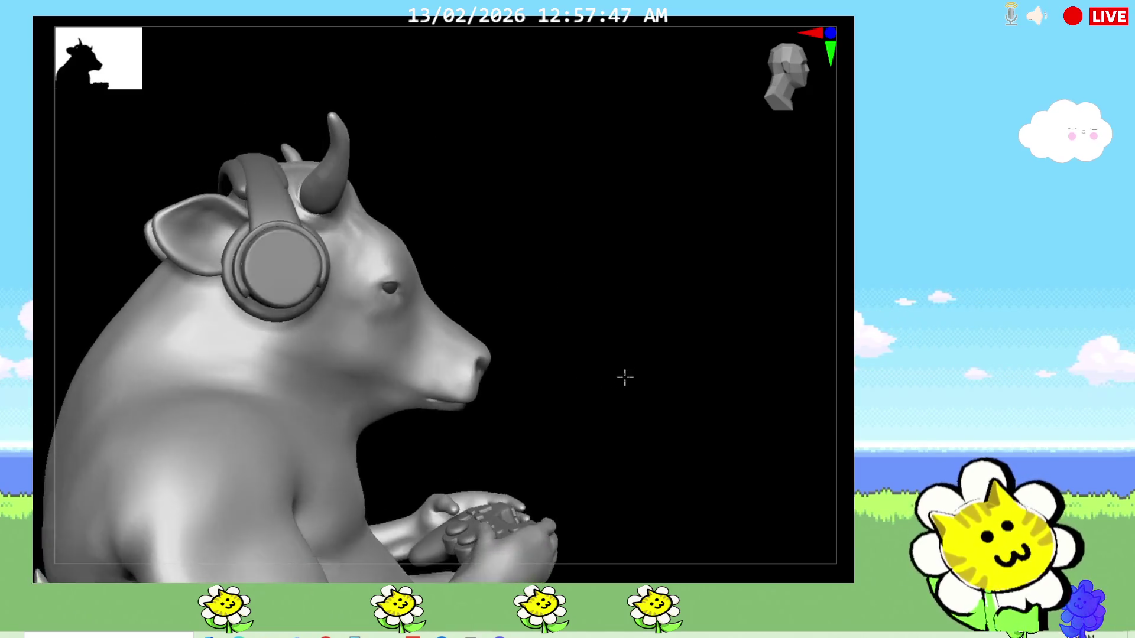
left_click_drag(227, 284, 269, 325)
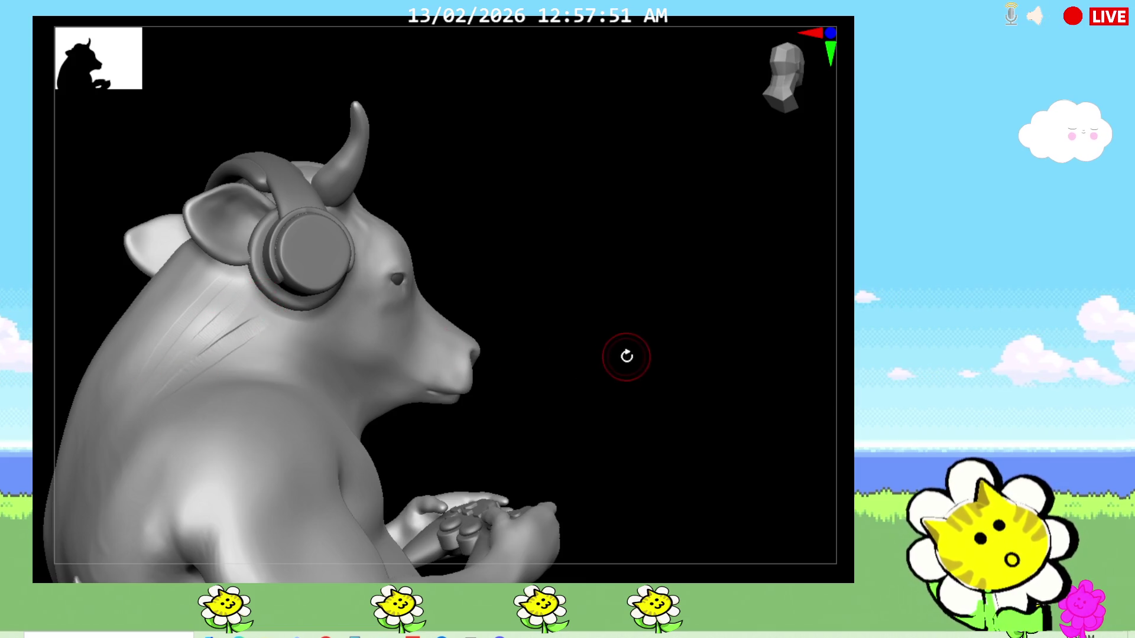
Add more wrinkle lines across the back of the neck and turn the bull to face left
left_click_drag(621, 354, 612, 382)
mouse_move(217, 337)
left_mouse_down()
mouse_move(230, 373)
mouse_move(266, 364)
left_mouse_up()
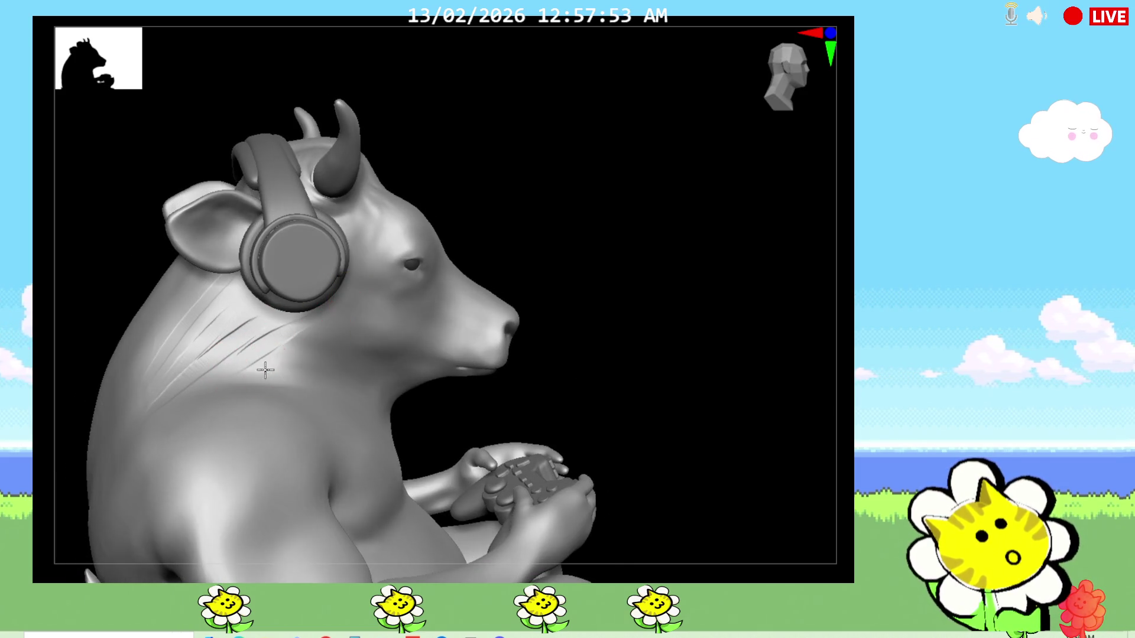
right_click_drag(634, 400, 612, 394)
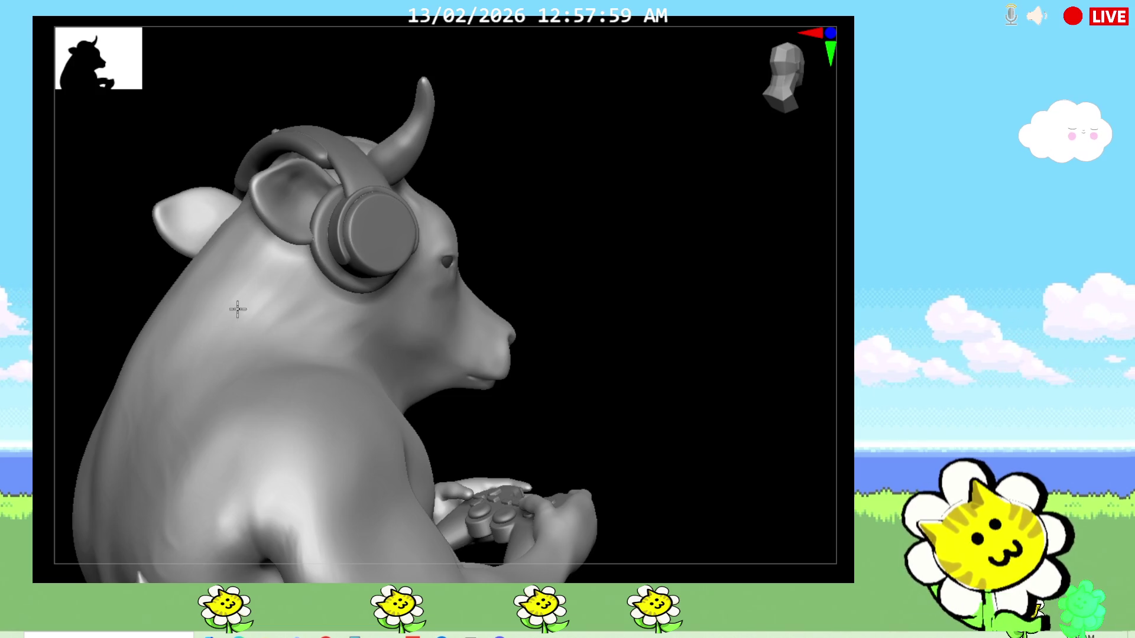
right_click_drag(647, 413, 500, 462)
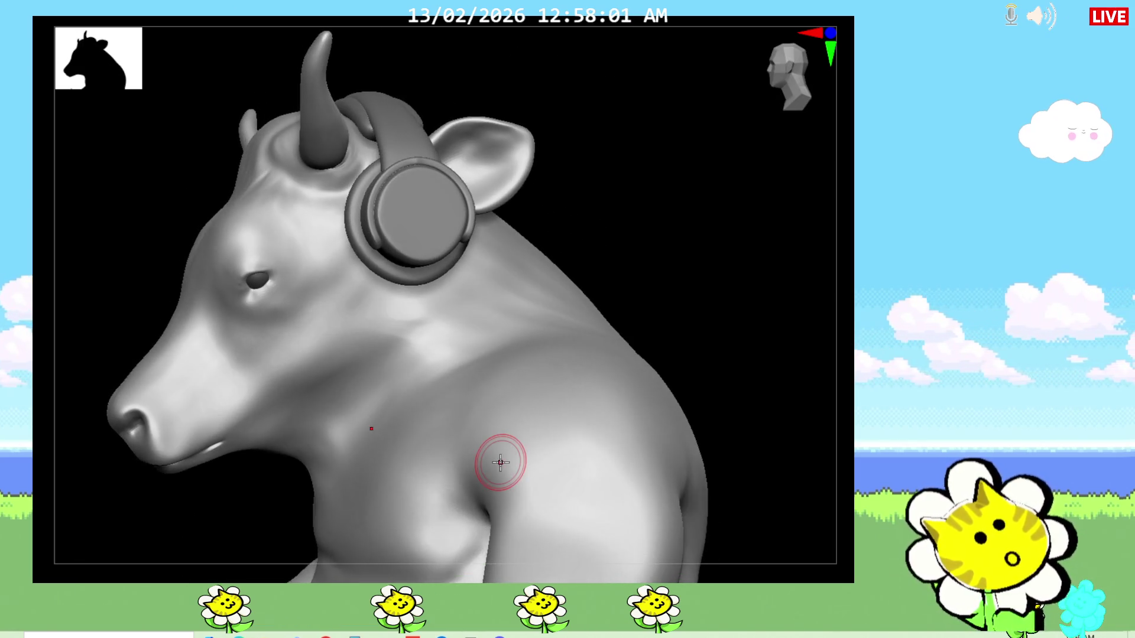
Sharpen the crease along the bull's jaw line and turn the head toward the front
right_click_drag(669, 310, 680, 309)
mouse_move(433, 384)
left_mouse_down()
mouse_move(456, 350)
mouse_move(434, 343)
left_mouse_up()
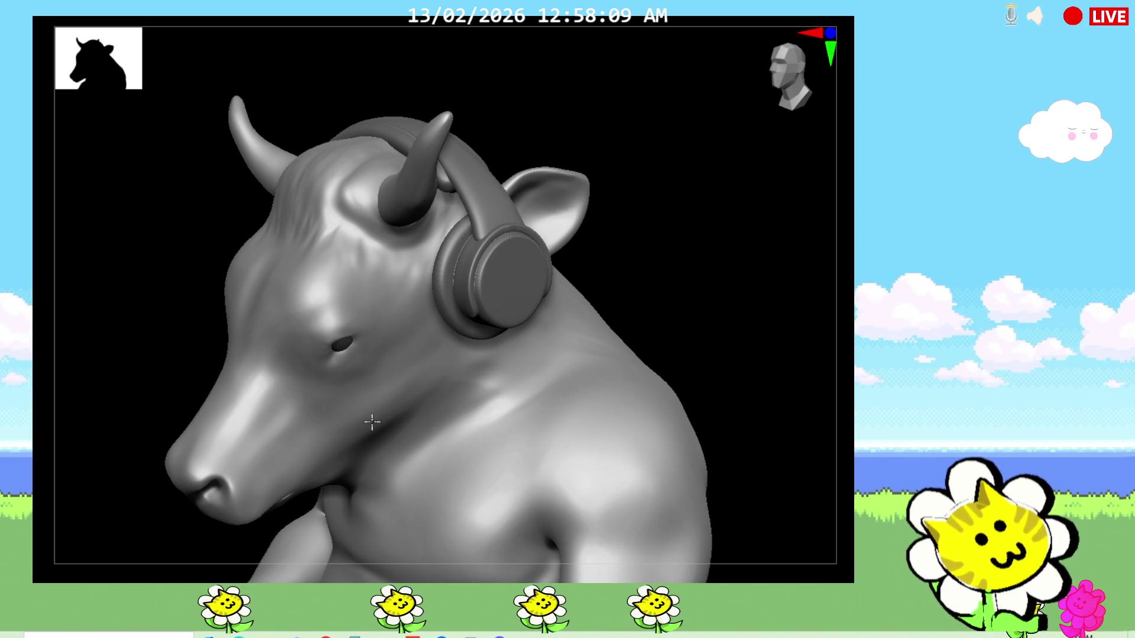
right_click_drag(643, 299, 554, 357)
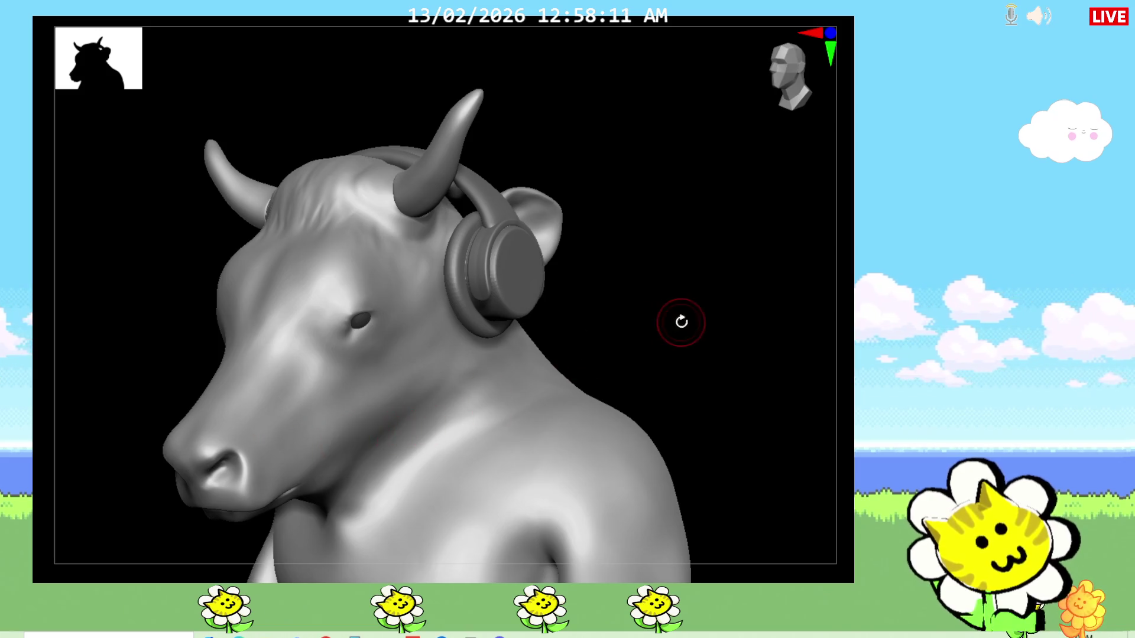
right_click_drag(679, 320, 643, 322)
Build up small creases on the brow beside the eye and review the head from several angles
mouse_move(306, 291)
left_mouse_down()
mouse_move(319, 287)
mouse_move(293, 355)
left_mouse_up()
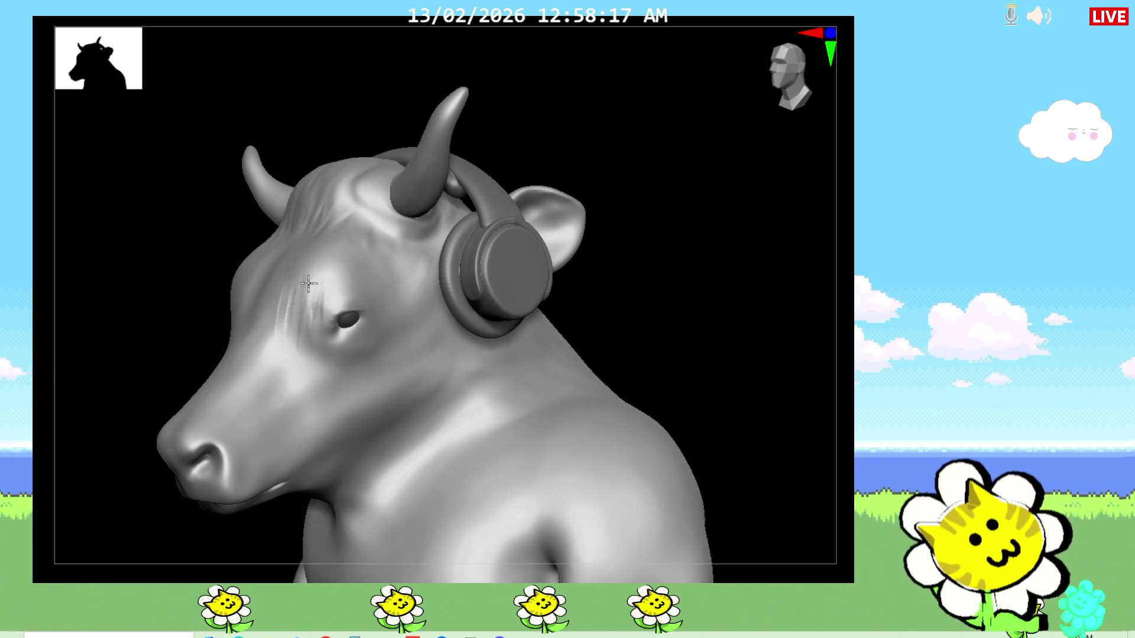
mouse_move(714, 350)
left_mouse_down()
mouse_move(704, 416)
mouse_move(664, 376)
left_mouse_up()
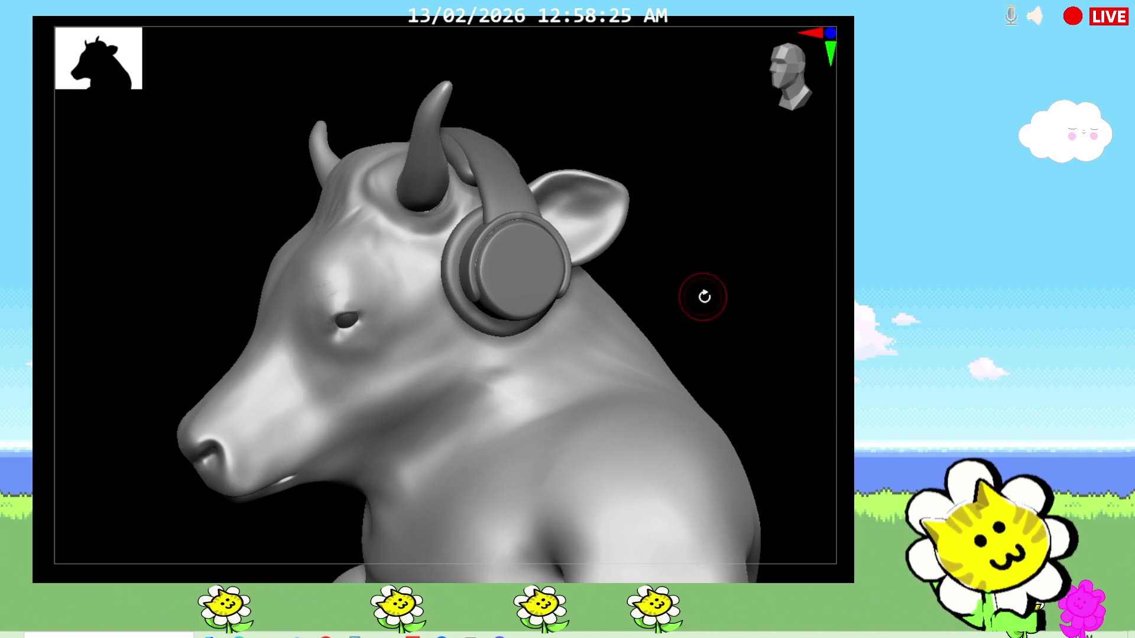
left_click_drag(695, 294, 772, 329)
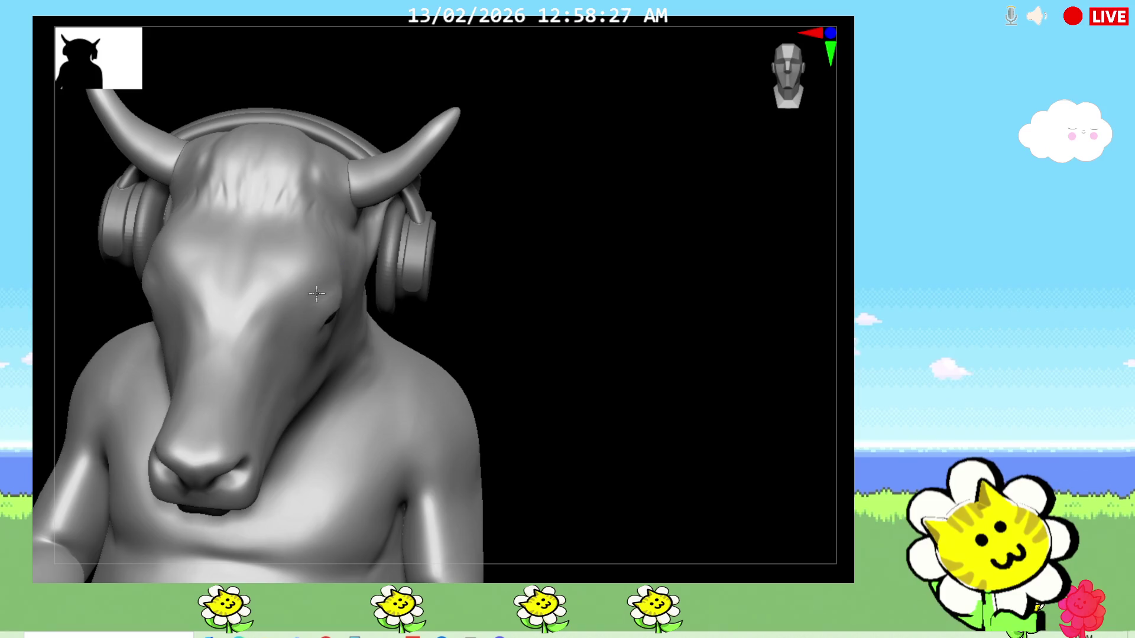
left_click_drag(610, 306, 374, 275)
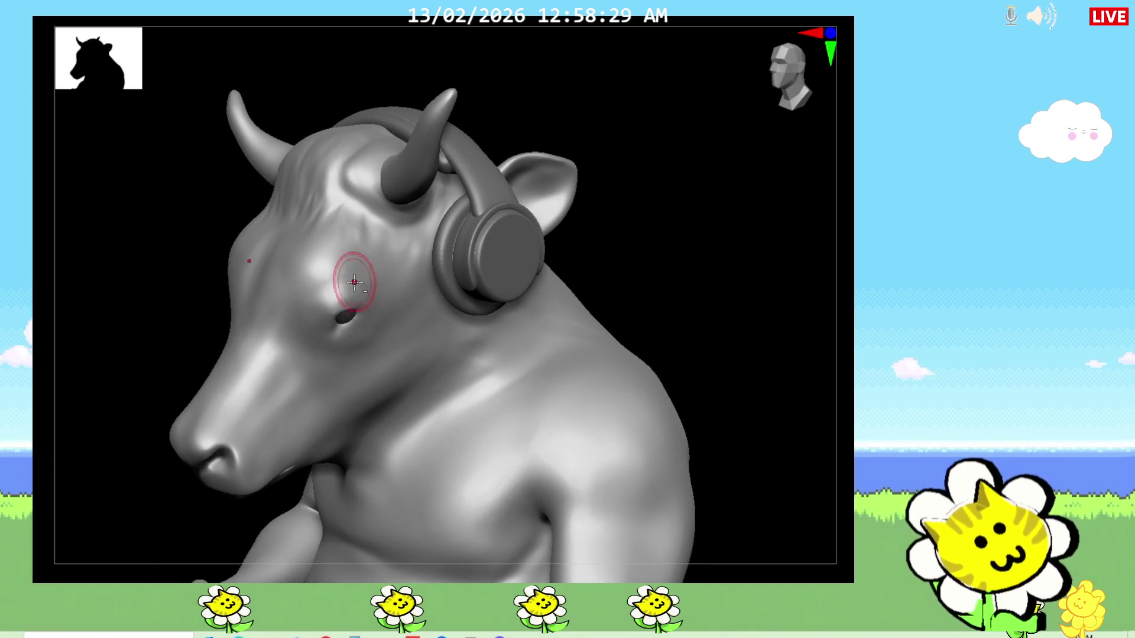
left_click_drag(710, 240, 630, 279)
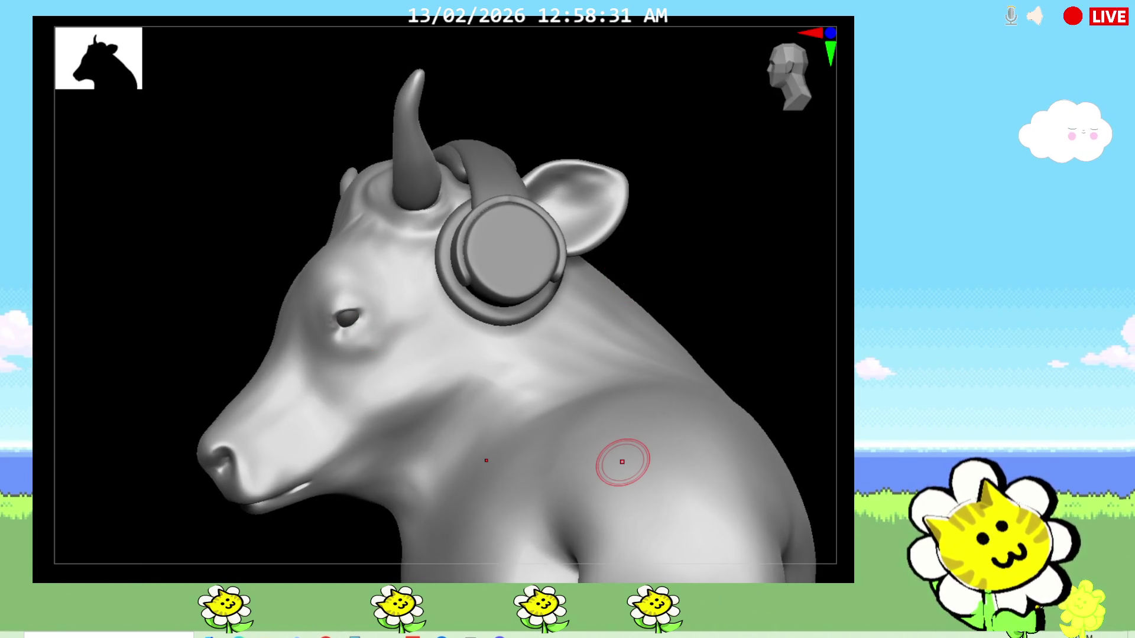
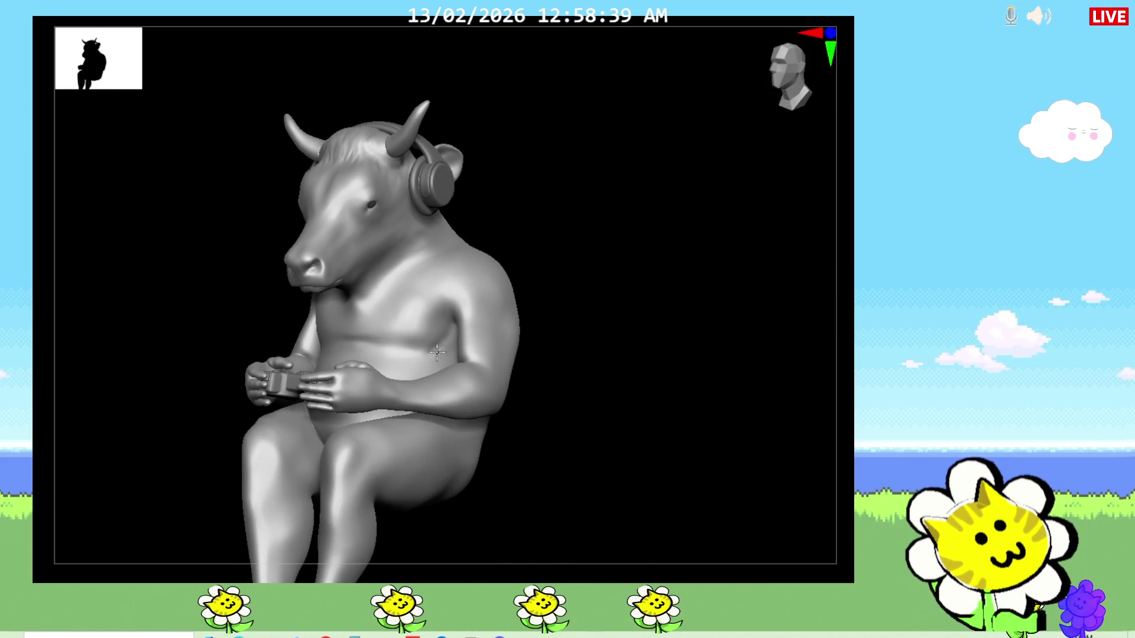
Lay muscle strokes onto the shoulder from a side profile, checking it from above and behind
mouse_move(620, 311)
left_mouse_down()
mouse_move(652, 319)
mouse_move(532, 275)
left_mouse_up()
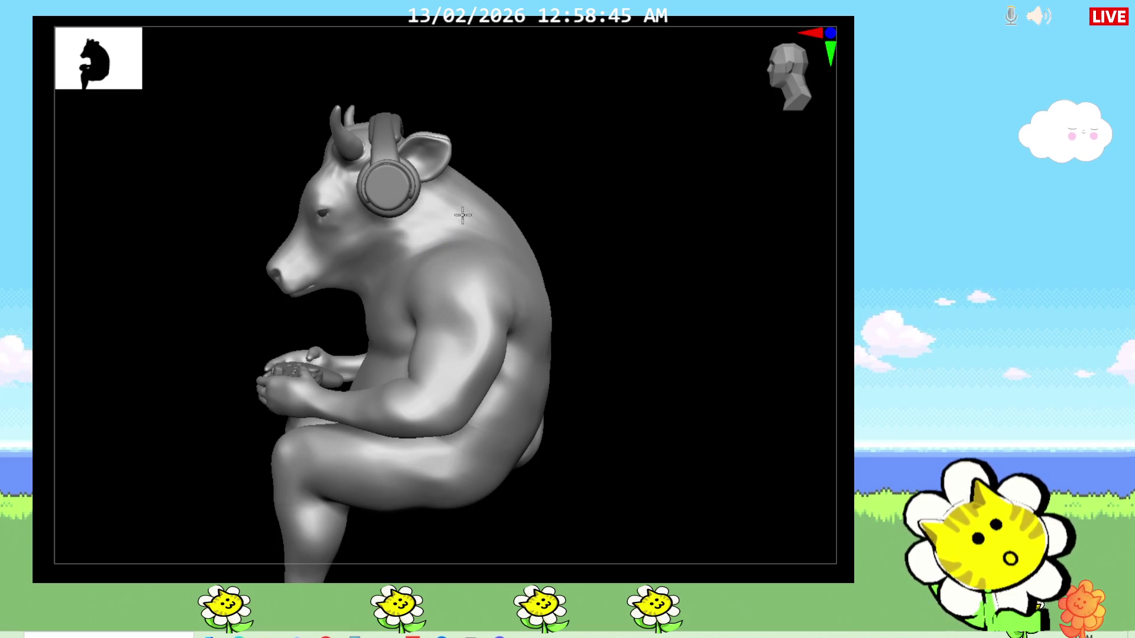
left_click_drag(638, 320, 567, 390)
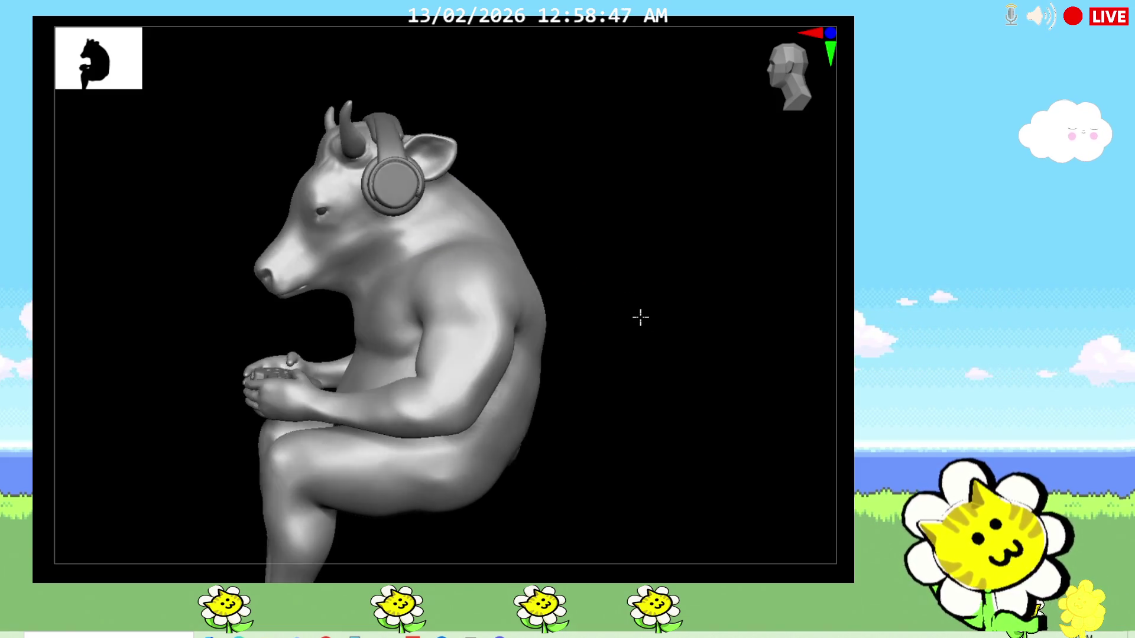
mouse_move(476, 299)
left_mouse_down()
mouse_move(435, 285)
mouse_move(484, 287)
mouse_move(505, 269)
left_mouse_up()
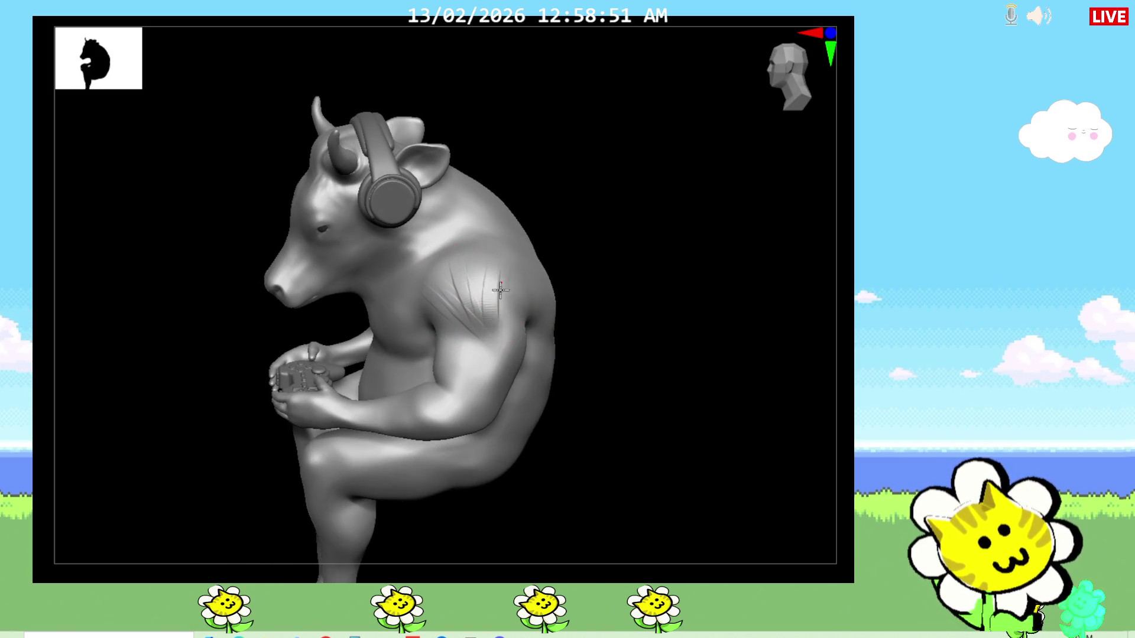
left_click_drag(621, 356, 532, 285)
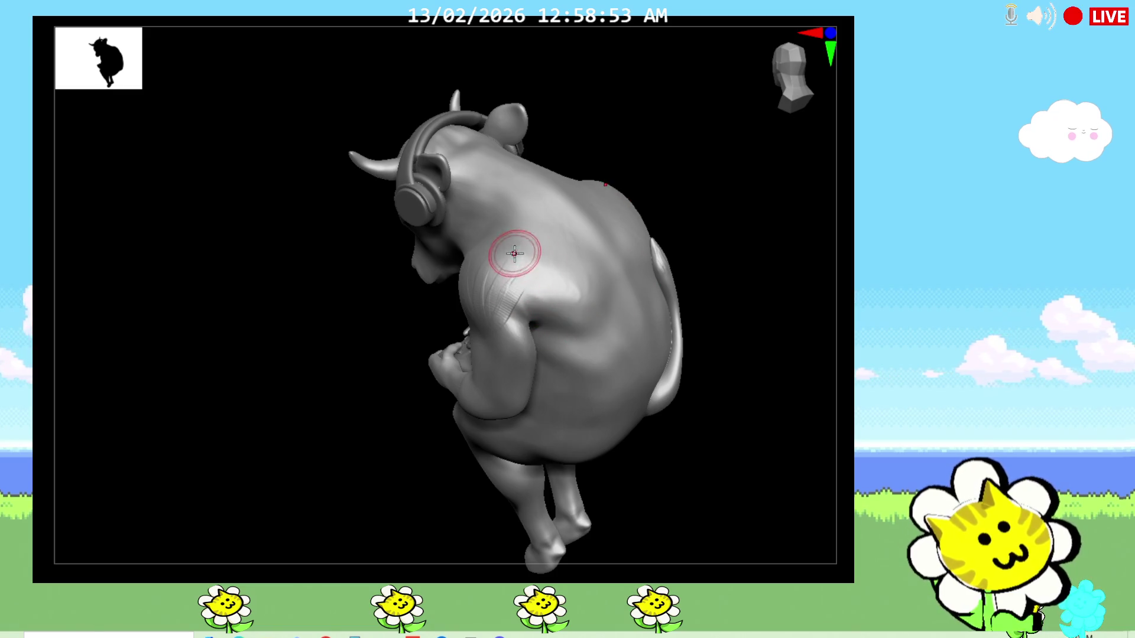
right_click_drag(494, 261, 476, 310)
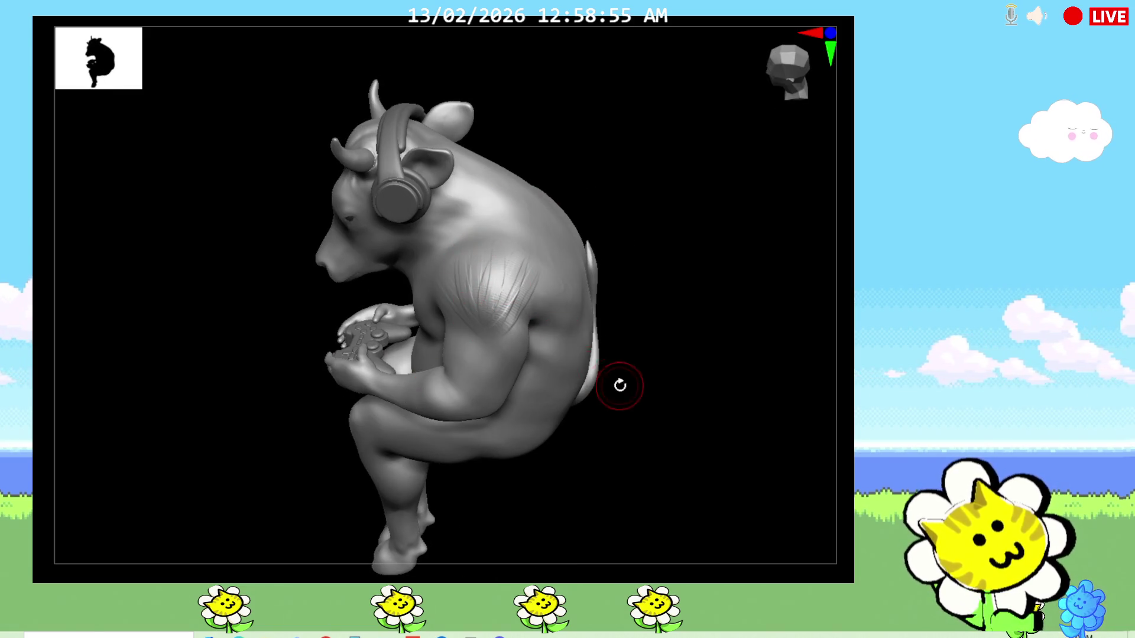
left_click_drag(617, 383, 567, 355)
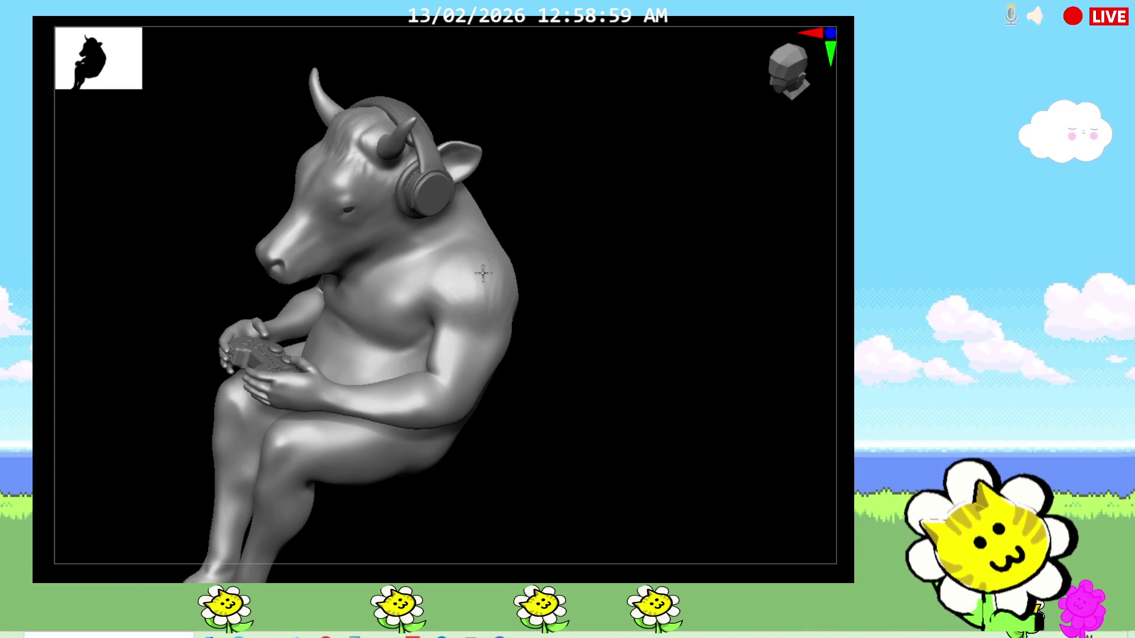
Review the shoulder and upper arm from front, side and back three-quarter views
mouse_move(612, 414)
left_mouse_down()
mouse_move(630, 359)
mouse_move(600, 423)
mouse_move(567, 382)
left_mouse_up()
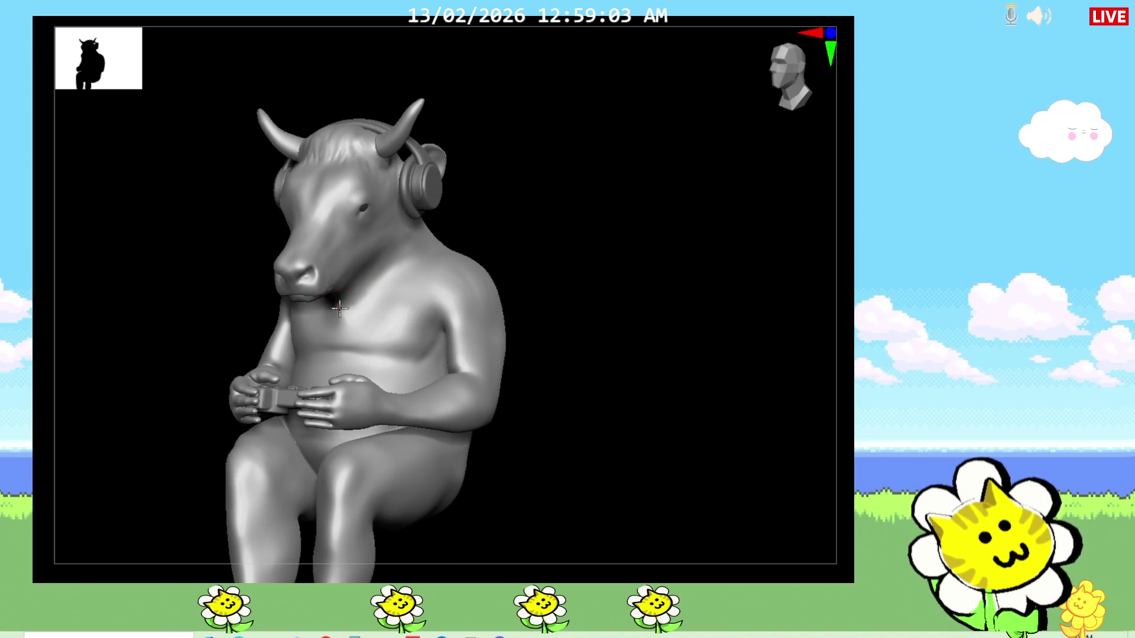
left_click_drag(577, 259, 523, 267)
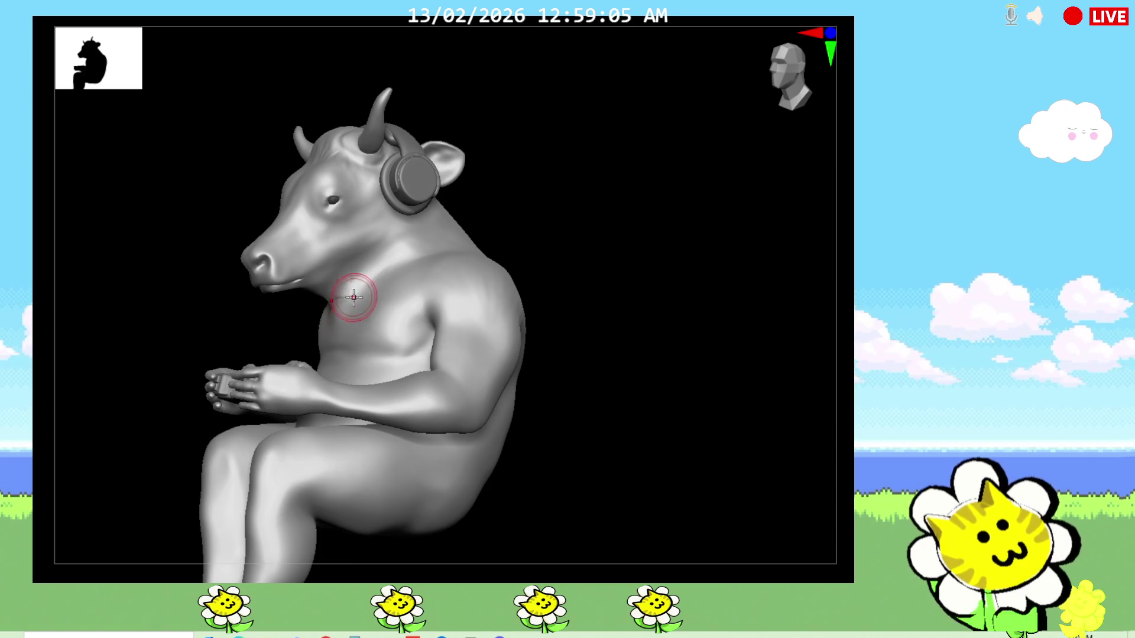
mouse_move(568, 338)
left_mouse_down()
mouse_move(651, 324)
mouse_move(608, 368)
mouse_move(620, 382)
left_mouse_up()
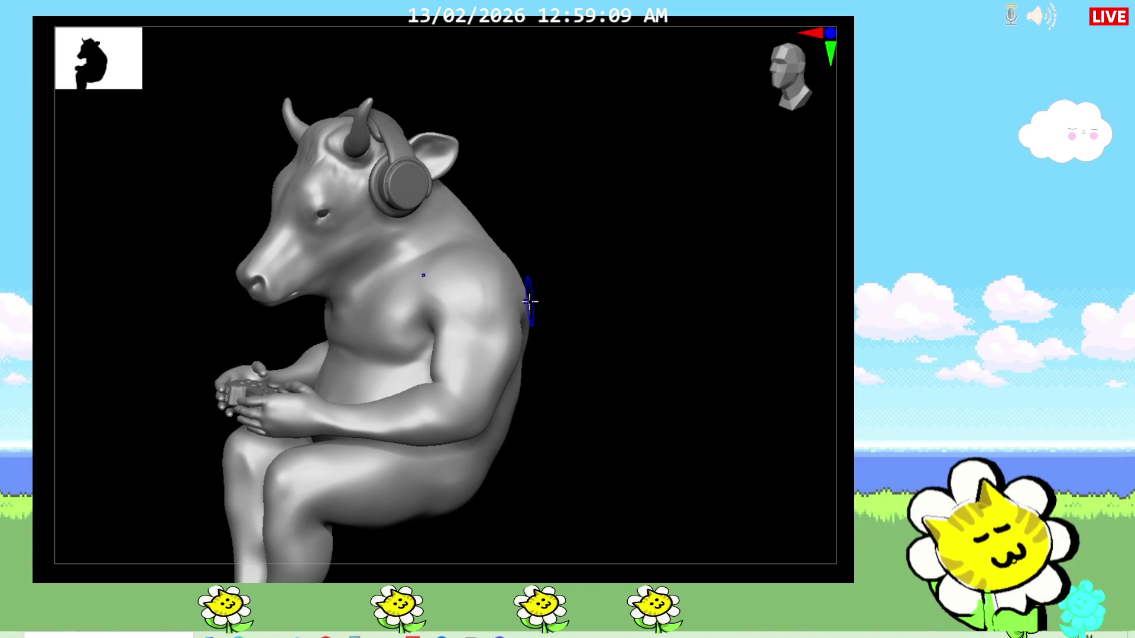
left_click_drag(567, 301, 534, 295)
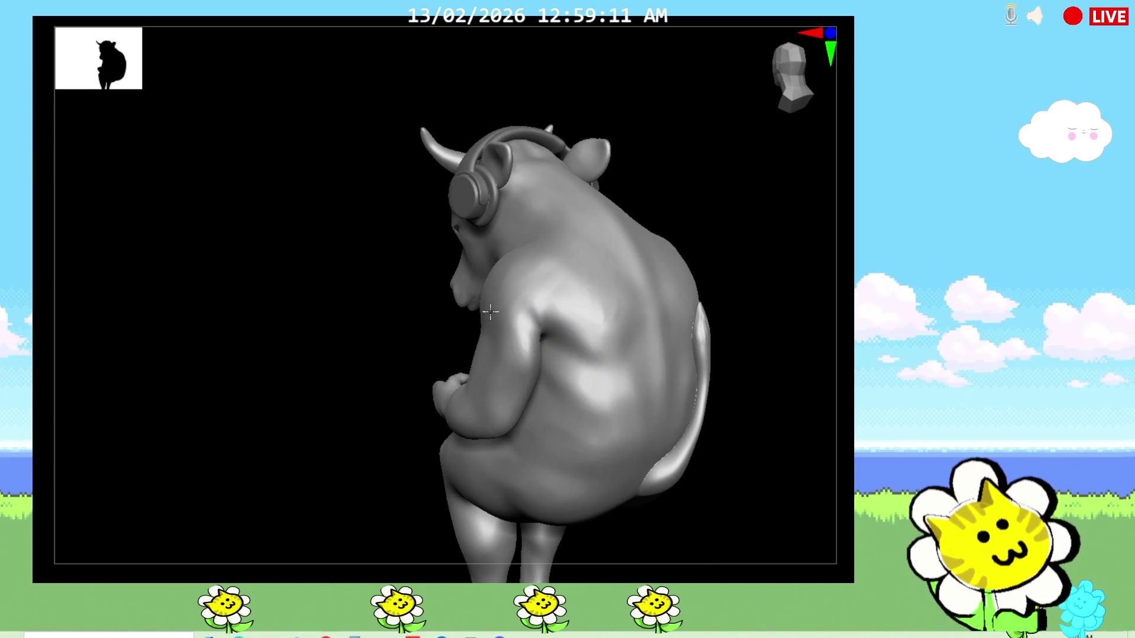
left_click_drag(355, 490, 340, 506)
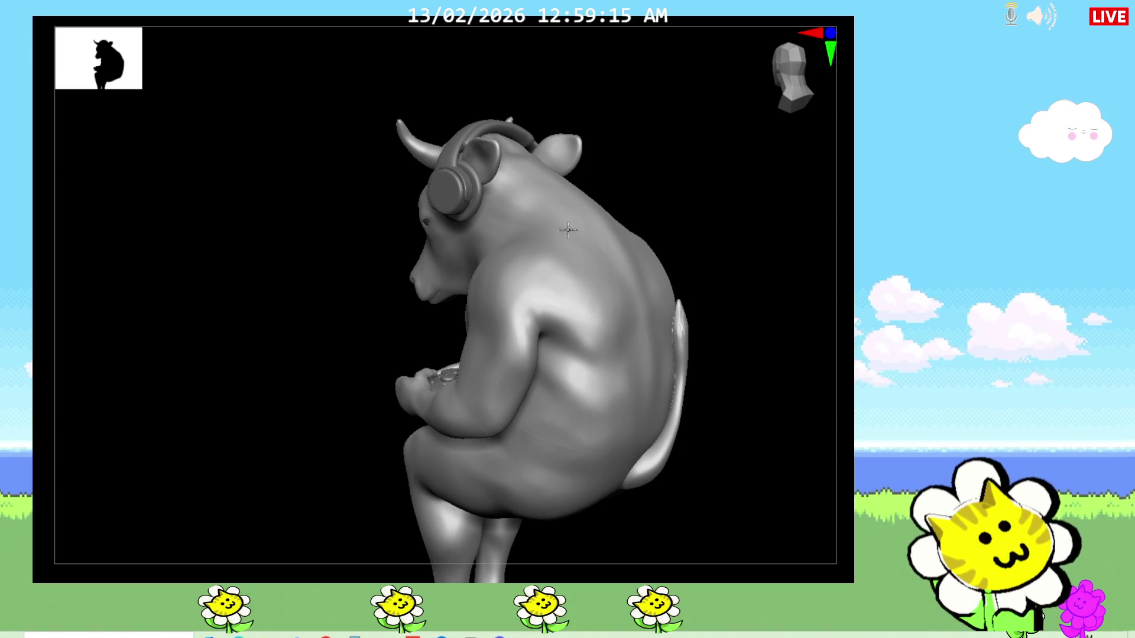
mouse_move(346, 507)
left_mouse_down()
mouse_move(773, 436)
mouse_move(801, 370)
left_mouse_up()
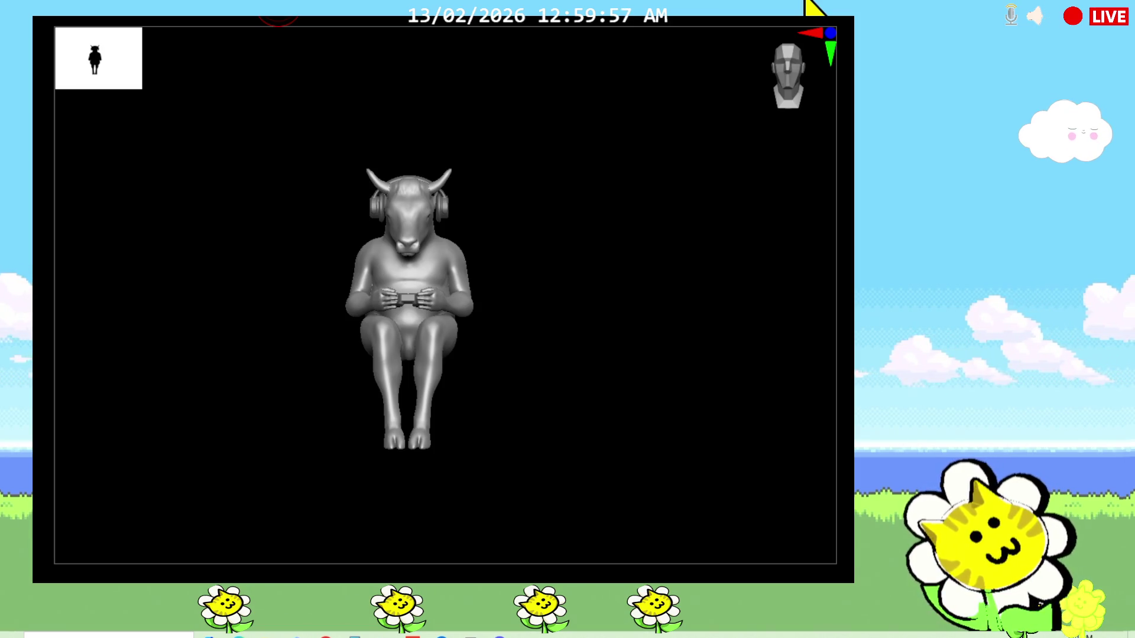
Zoom into the lower legs, face both feet front-on and stroke the first wrinkles across both ankles
left_click_drag(590, 429, 629, 417)
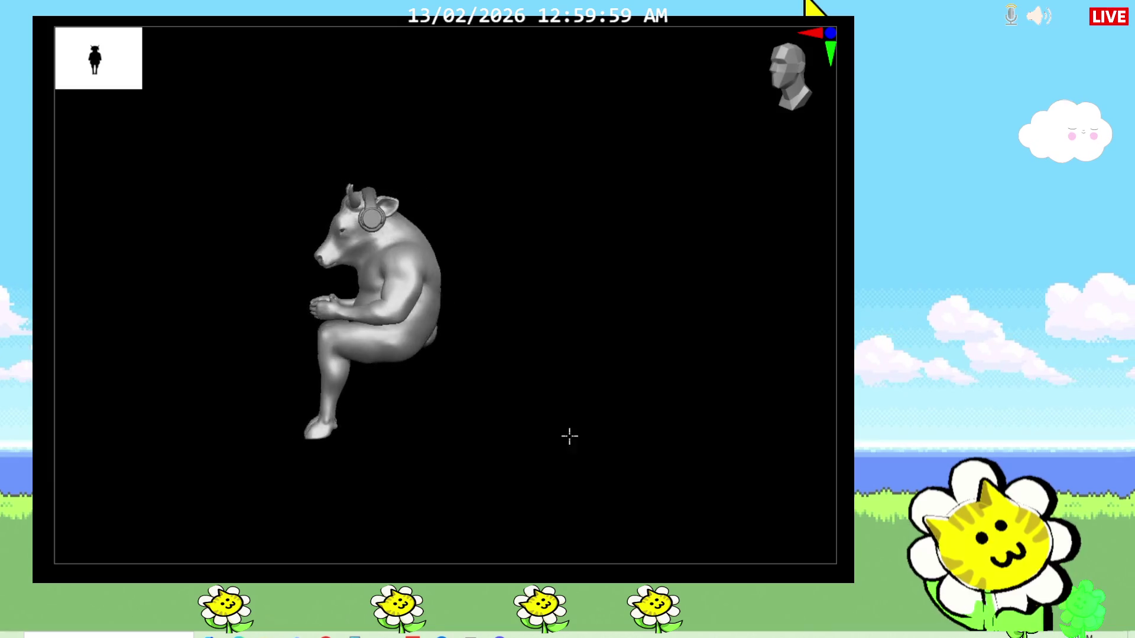
right_click_drag(640, 410, 640, 266, "alt")
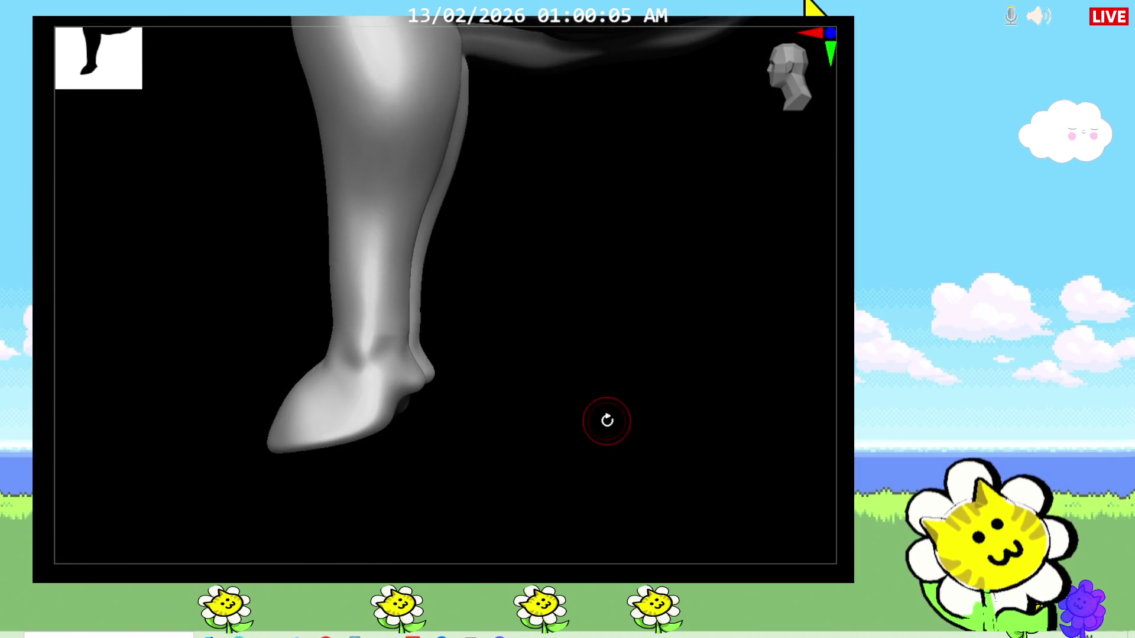
left_click_drag(603, 416, 620, 425)
right_click_drag(619, 424, 640, 409)
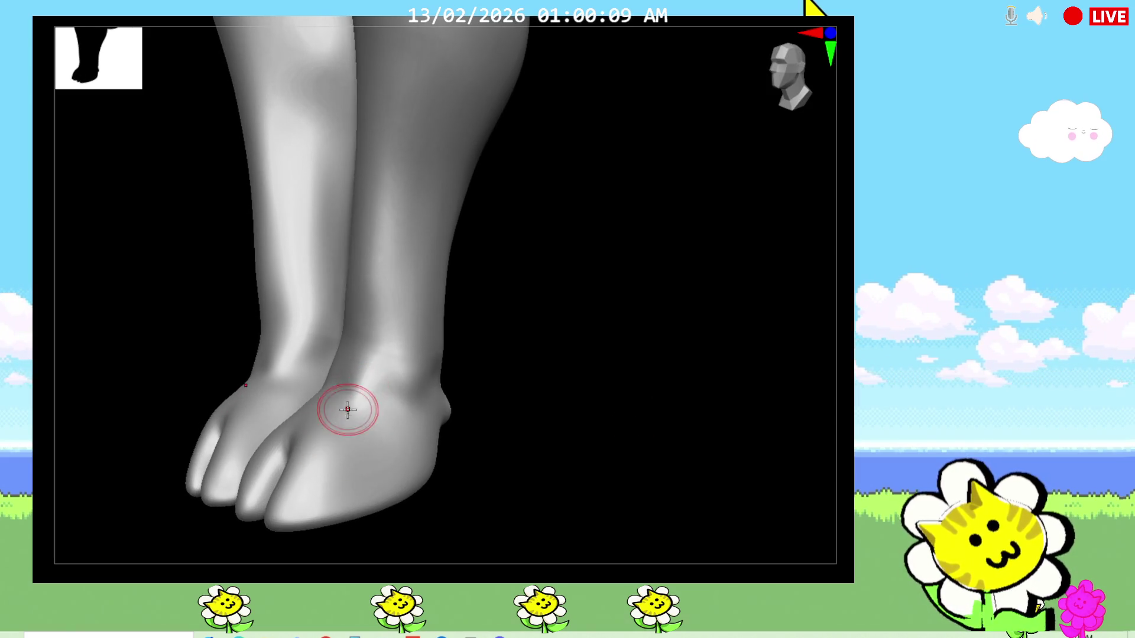
mouse_move(405, 359)
right_mouse_down()
mouse_move(647, 421)
mouse_move(659, 409)
right_mouse_up()
left_click_drag(366, 406, 319, 338)
Cover both ankles with a series of vertical skin-wrinkle strokes
right_click_drag(472, 343, 310, 381)
right_click_drag(550, 341, 425, 373)
left_click_drag(282, 337, 359, 293)
mouse_move(571, 364)
right_mouse_down()
mouse_move(536, 456)
mouse_move(532, 443)
right_mouse_up()
left_click_drag(337, 275, 354, 355)
left_click_drag(372, 266, 399, 363)
left_click_drag(408, 265, 428, 365)
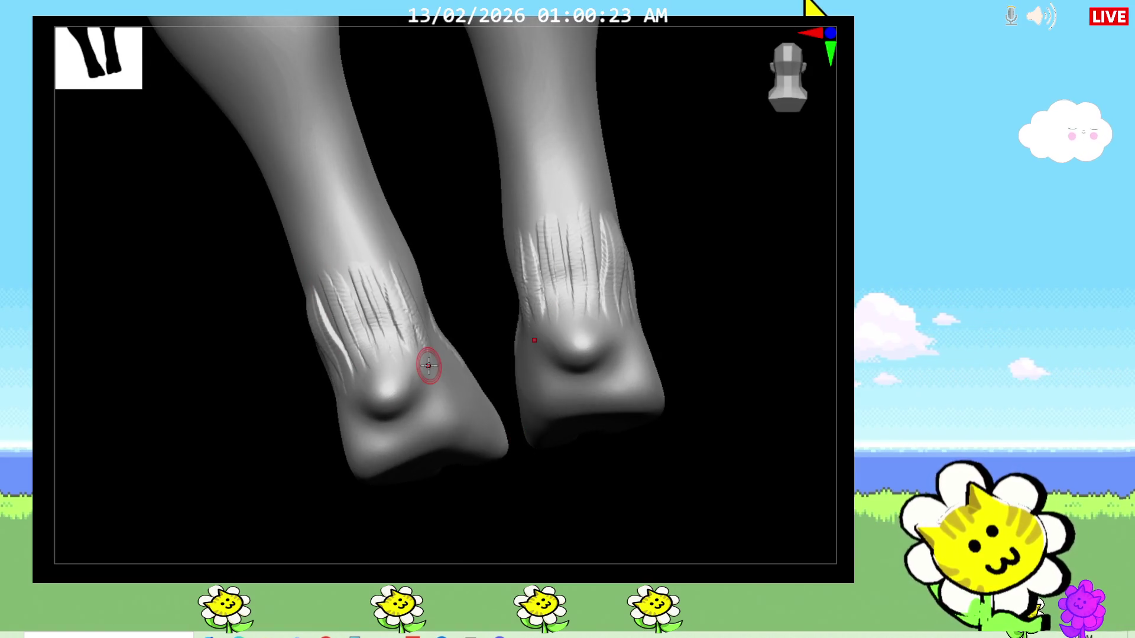
right_click_drag(532, 443, 665, 497)
left_click_drag(417, 293, 435, 364)
mouse_move(443, 258)
left_mouse_down()
mouse_move(453, 364)
mouse_move(436, 275)
mouse_move(465, 357)
left_mouse_up()
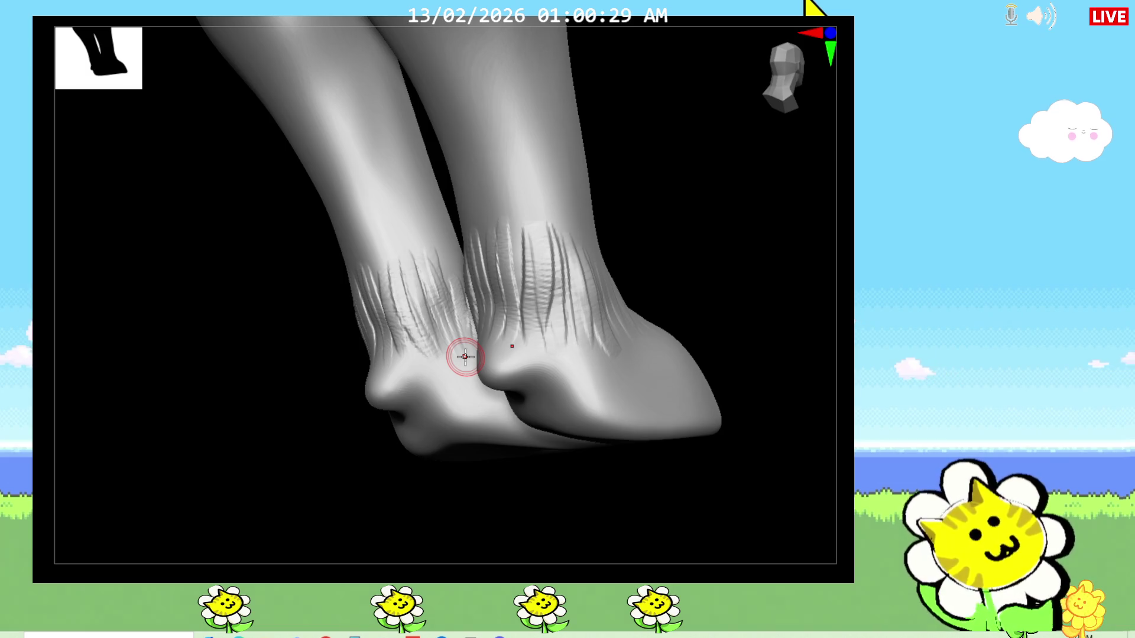
Smooth the ankle wrinkles into subtle folds and check them from front and side views
right_click_drag(310, 461, 372, 471)
mouse_move(483, 319)
left_mouse_down()
mouse_move(446, 367)
mouse_move(421, 339)
left_mouse_up()
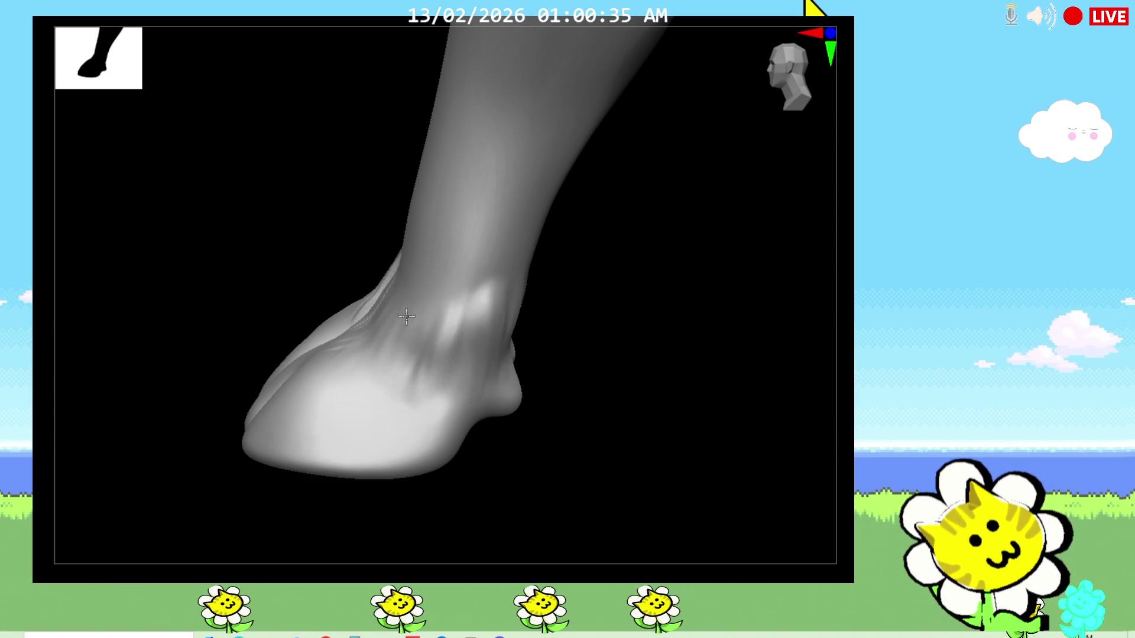
mouse_move(435, 318)
right_mouse_down()
mouse_move(597, 420)
mouse_move(568, 417)
right_mouse_up()
mouse_move(452, 355)
left_mouse_down()
mouse_move(426, 381)
mouse_move(417, 355)
mouse_move(381, 390)
left_mouse_up()
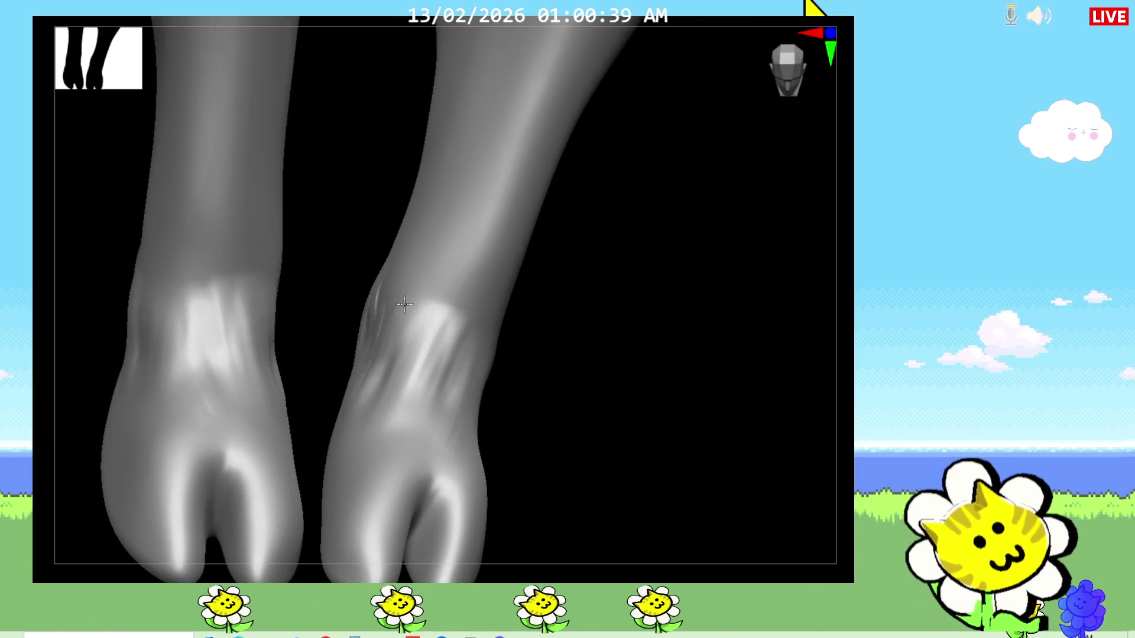
right_click_drag(581, 483, 594, 473)
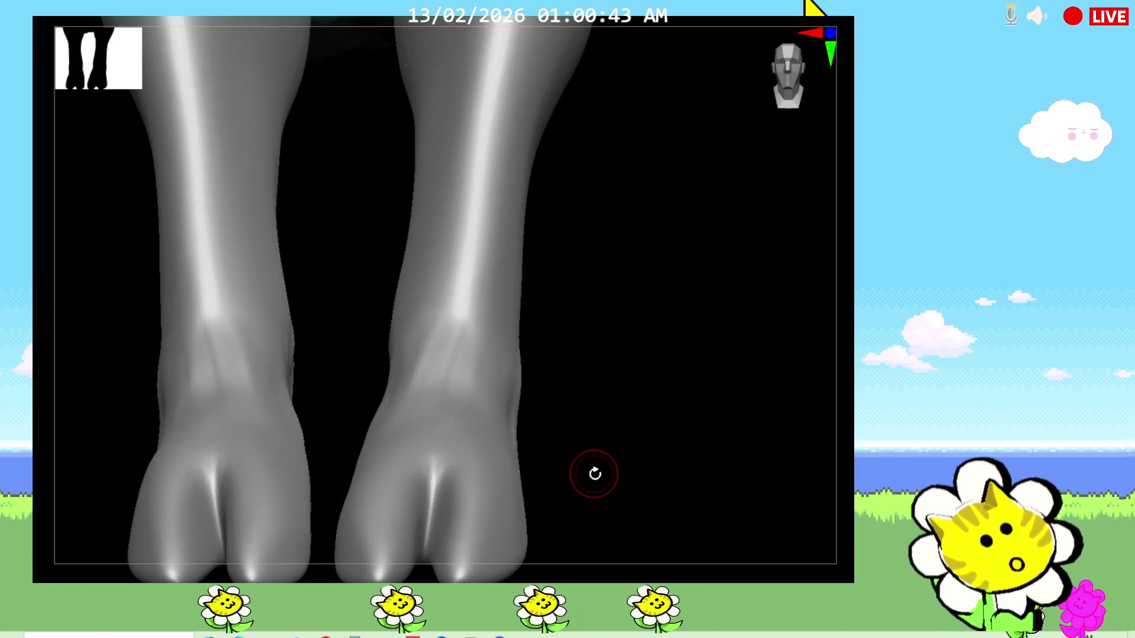
mouse_move(594, 474)
right_mouse_down()
mouse_move(674, 404)
mouse_move(686, 464)
right_mouse_up()
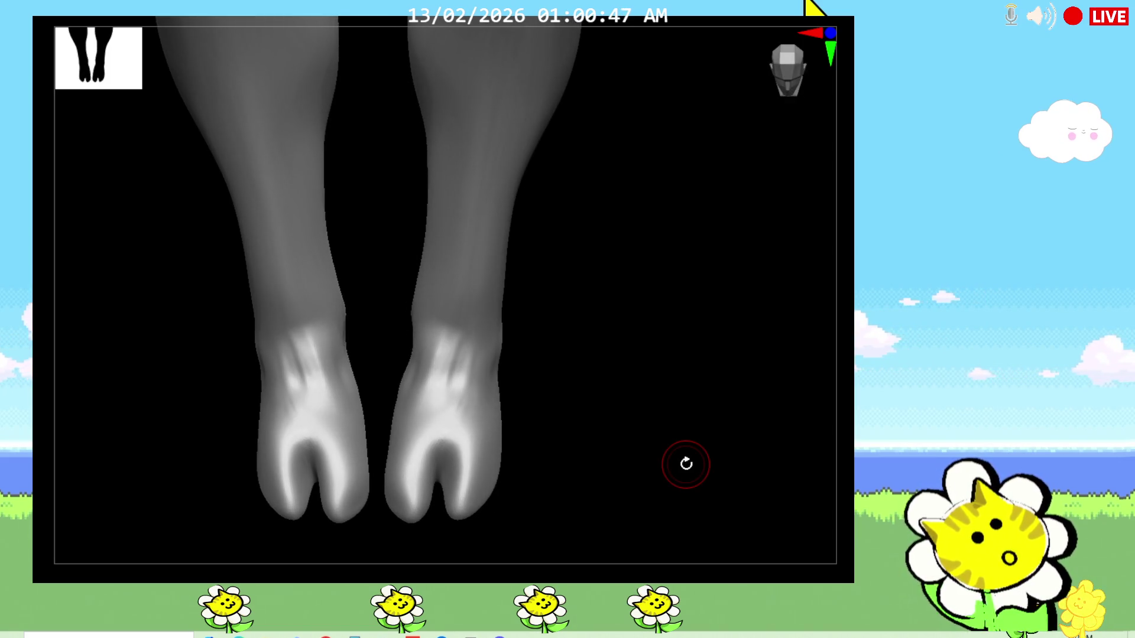
mouse_move(685, 463)
right_mouse_down()
mouse_move(621, 391)
mouse_move(646, 429)
mouse_move(630, 390)
right_mouse_up()
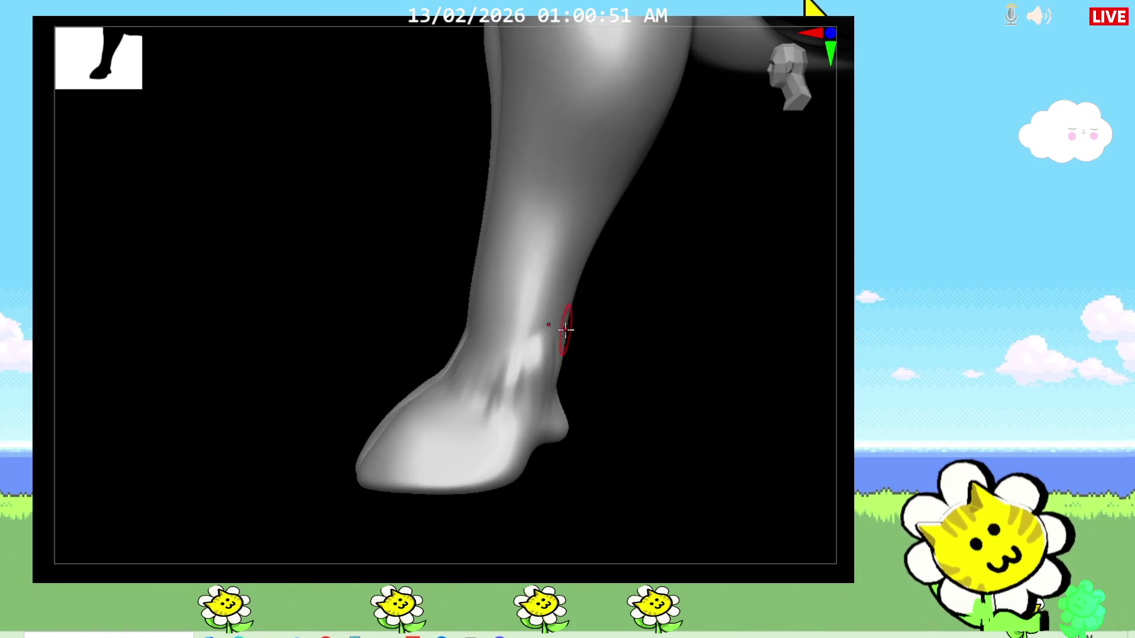
Carve grooves up both shins from the ankles with small supporting strokes
right_click_drag(477, 342, 510, 359)
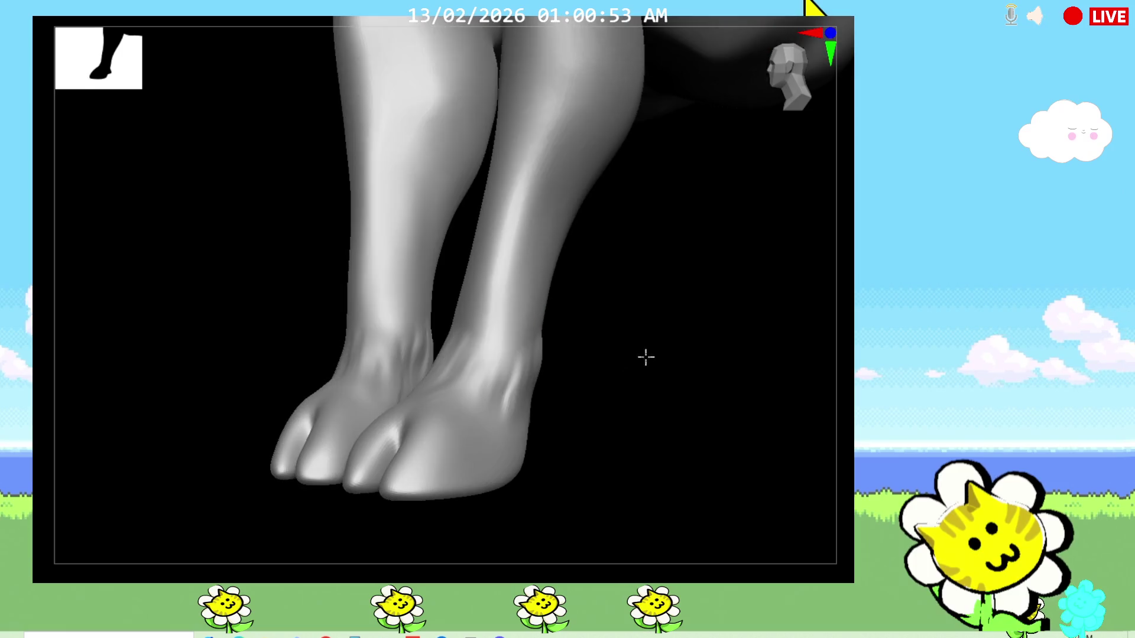
mouse_move(509, 381)
left_mouse_down()
mouse_move(552, 179)
mouse_move(506, 351)
mouse_move(483, 195)
left_mouse_up()
right_click_drag(633, 363, 651, 341)
mouse_move(477, 315)
left_mouse_down()
mouse_move(467, 338)
mouse_move(443, 222)
left_mouse_up()
right_click_drag(599, 311, 524, 337)
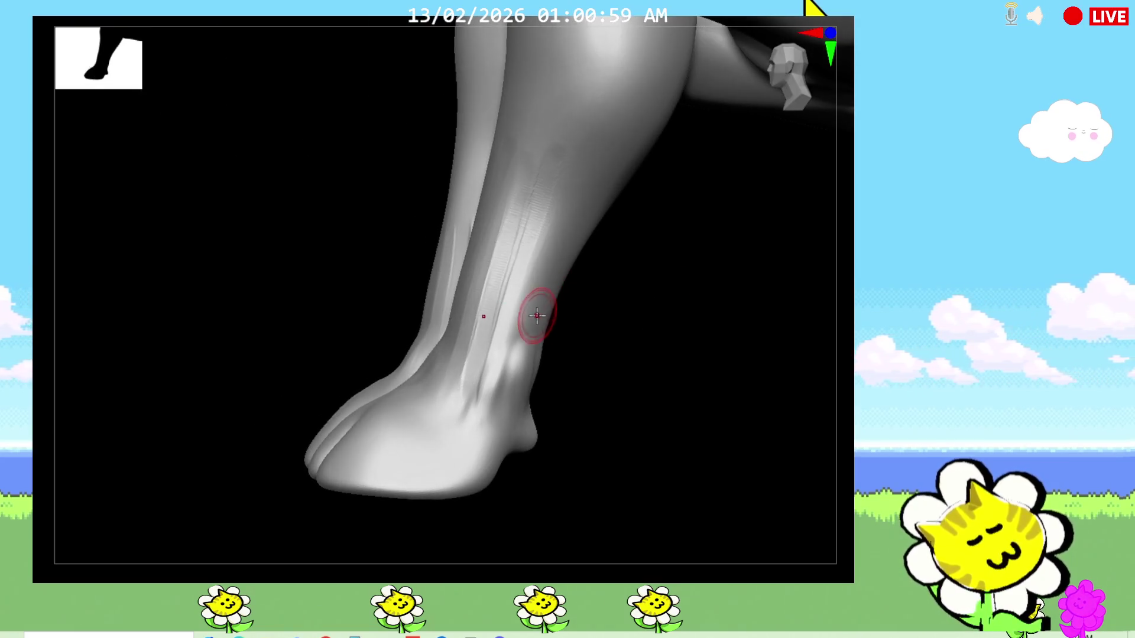
mouse_move(511, 383)
left_mouse_down()
mouse_move(545, 199)
mouse_move(523, 355)
mouse_move(563, 314)
left_mouse_up()
mouse_move(563, 315)
right_mouse_down()
mouse_move(604, 362)
mouse_move(596, 346)
right_mouse_up()
Add tendon lines along the calves and Achilles area behind the ankles
left_click_drag(596, 347, 621, 205)
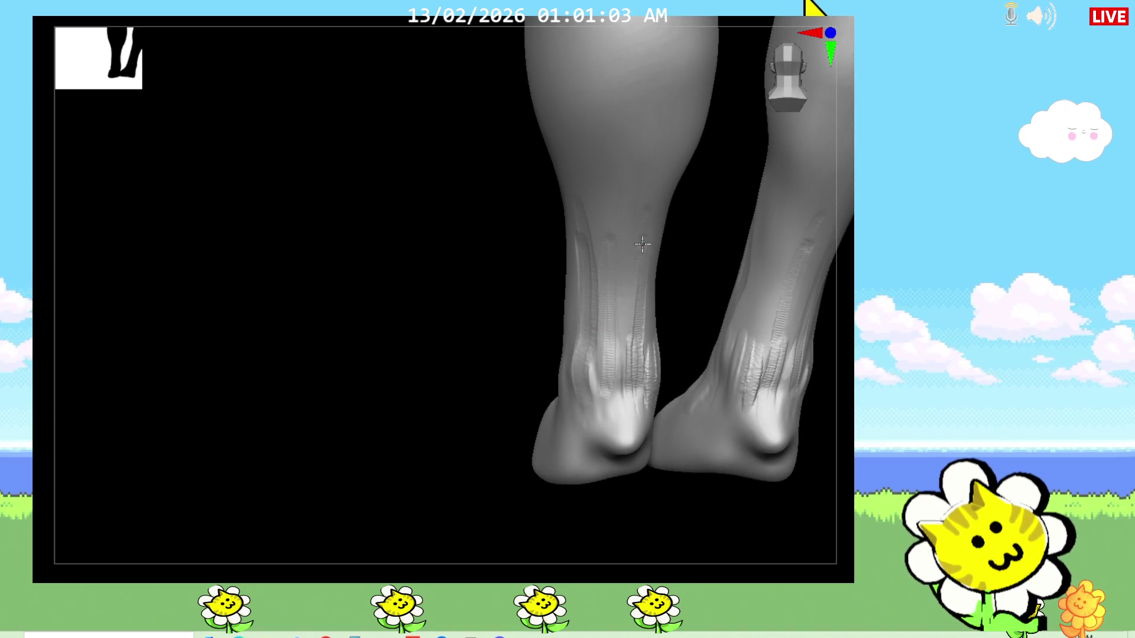
left_click_drag(638, 373, 643, 258)
left_click_drag(612, 266, 601, 253)
left_click_drag(654, 205, 642, 264)
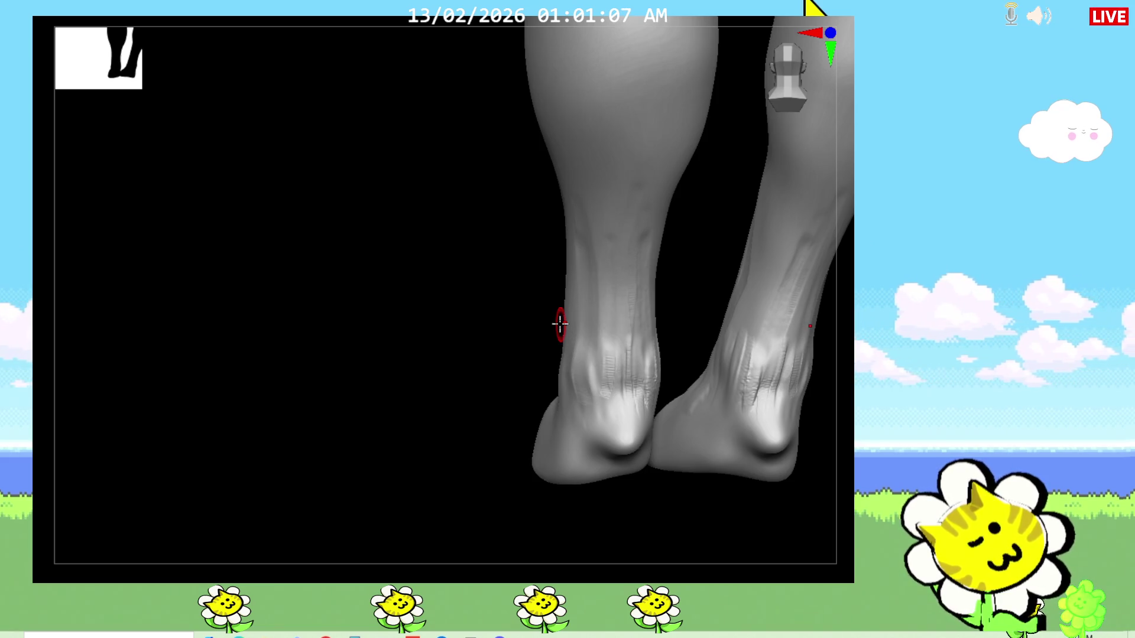
Refine the shin strokes from a three-quarter view of one leg
right_click_drag(561, 324, 497, 426)
mouse_move(572, 196)
left_mouse_down()
mouse_move(500, 328)
mouse_move(532, 248)
left_mouse_up()
right_click_drag(621, 355, 672, 337)
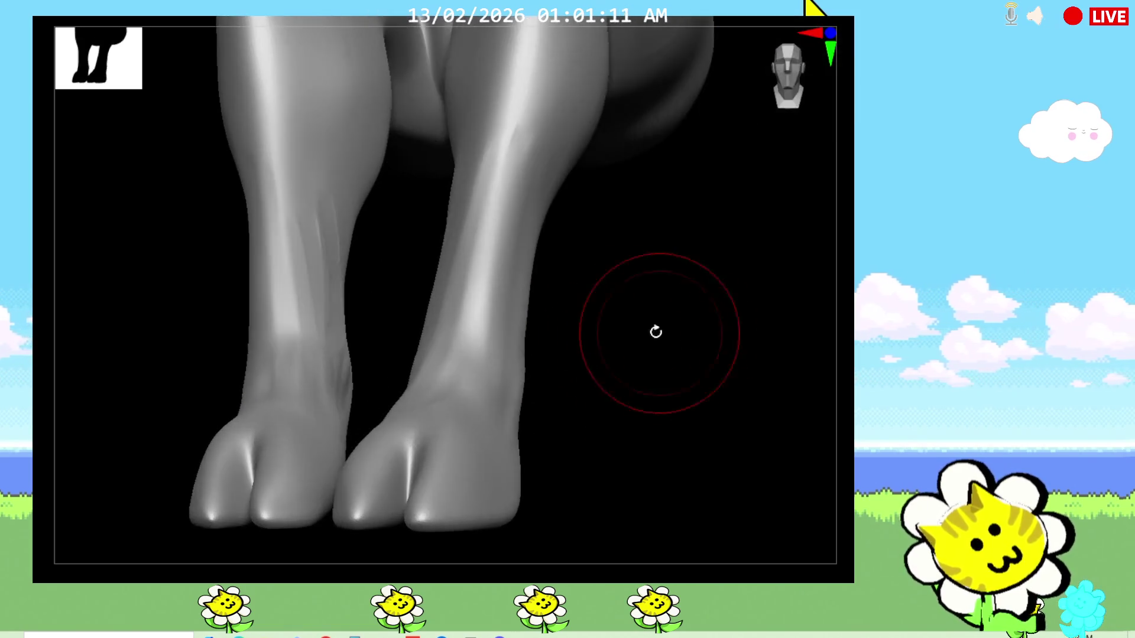
left_click_drag(487, 363, 443, 293)
mouse_move(585, 348)
right_mouse_down()
mouse_move(666, 354)
mouse_move(686, 431)
right_mouse_up()
mouse_move(687, 459)
right_mouse_down()
mouse_move(681, 496)
mouse_move(497, 356)
right_mouse_up()
Reshape the toe tips and give one hoof a rounded heel bump with an indented, creased underside
mouse_move(395, 270)
right_mouse_down()
mouse_move(489, 461)
mouse_move(483, 483)
mouse_move(466, 448)
right_mouse_up()
mouse_move(297, 356)
left_mouse_down()
mouse_move(266, 390)
mouse_move(284, 373)
left_mouse_up()
right_click_drag(588, 470, 550, 443)
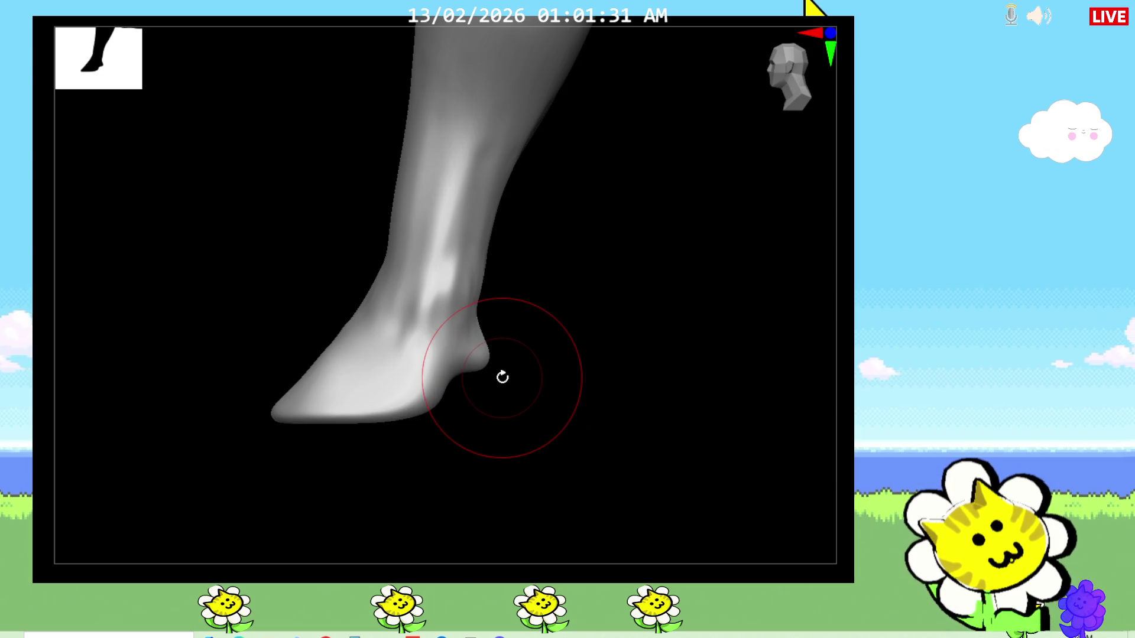
left_click_drag(502, 379, 461, 381)
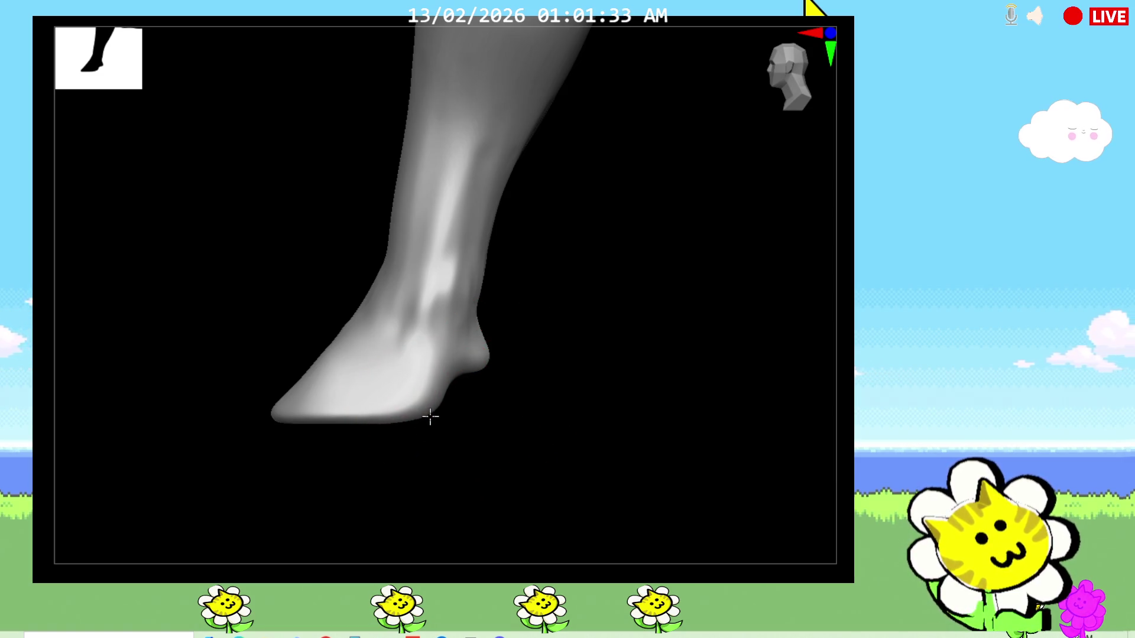
left_click_drag(430, 417, 427, 406)
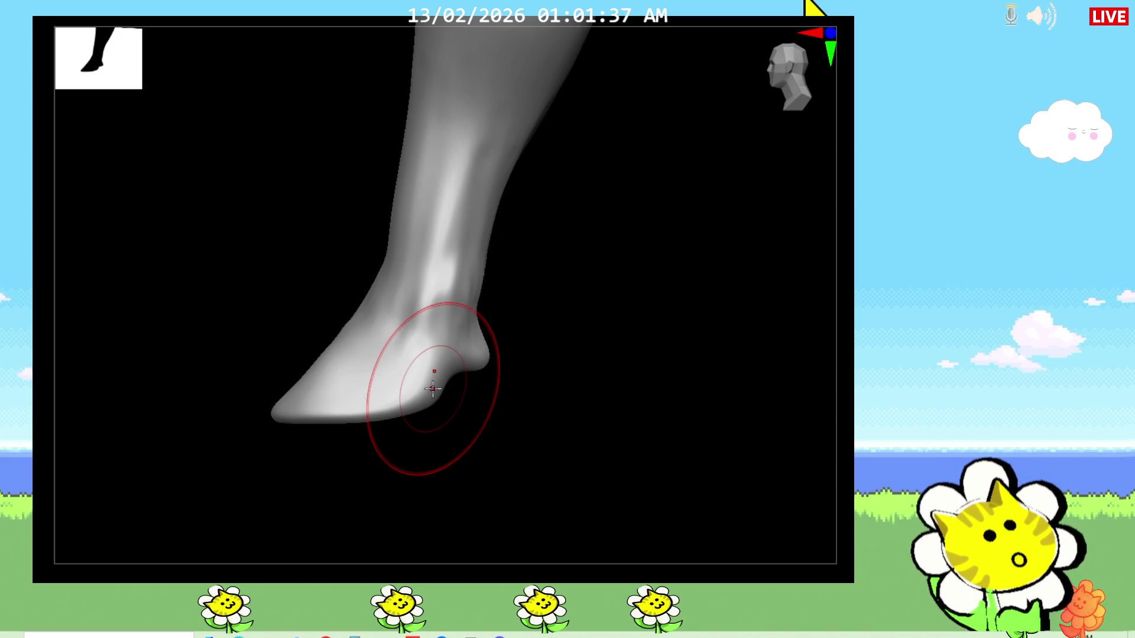
mouse_move(431, 388)
left_mouse_down()
mouse_move(444, 372)
mouse_move(429, 404)
mouse_move(436, 419)
mouse_move(435, 408)
mouse_move(310, 430)
left_mouse_up()
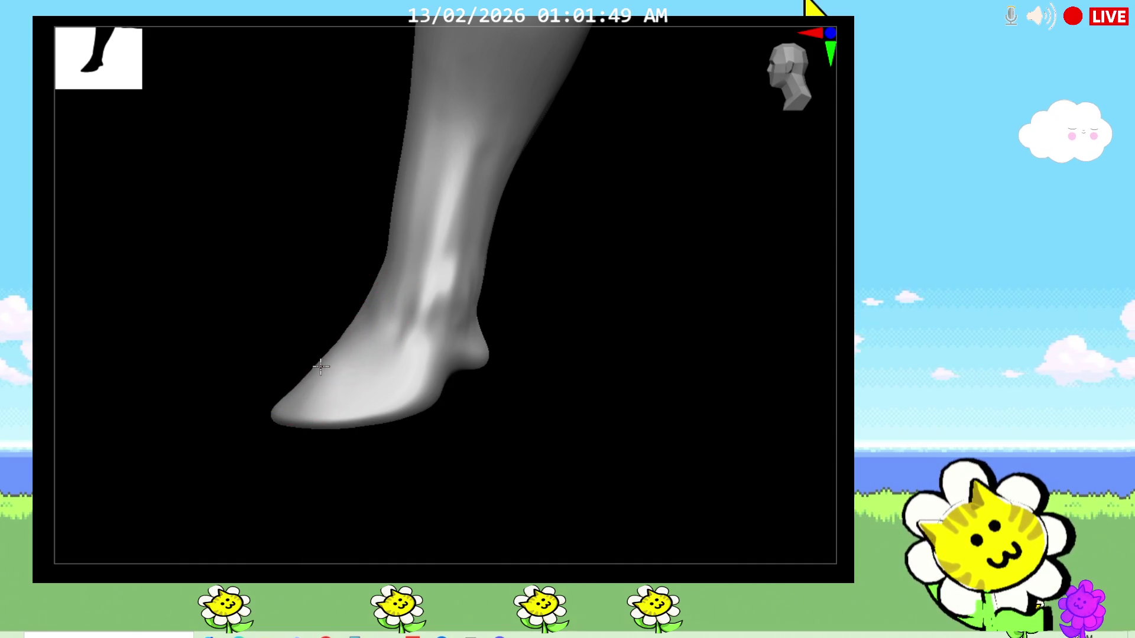
With a smaller brush, smooth away the extra toe creases on both feet
left_click_drag(321, 367, 391, 381)
left_click_drag(550, 425, 628, 433)
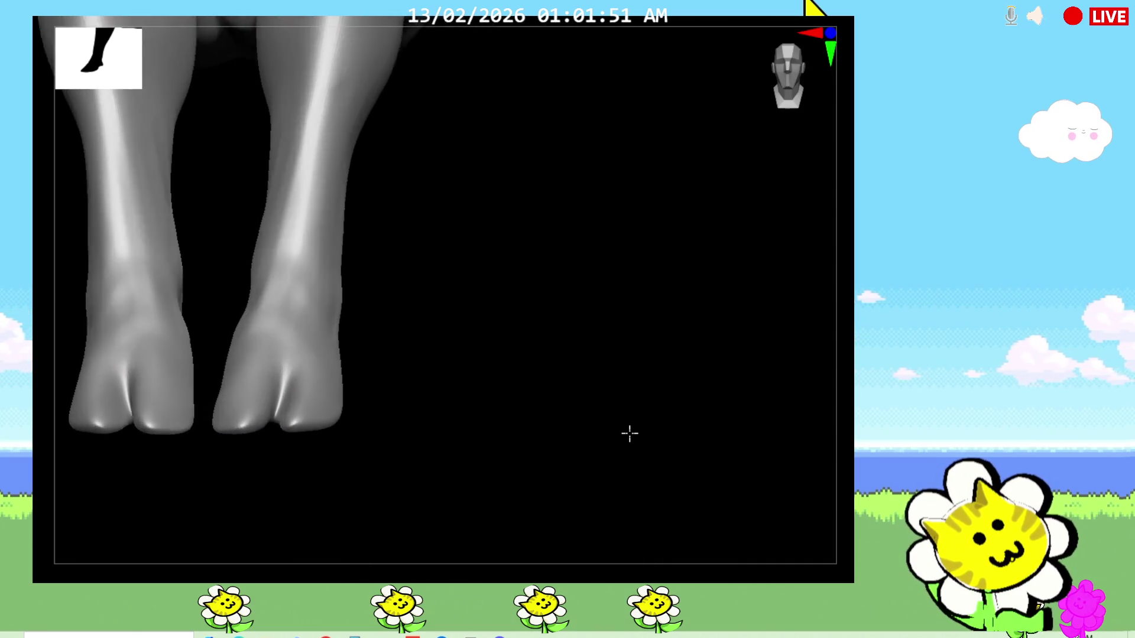
left_click_drag(523, 399, 526, 504)
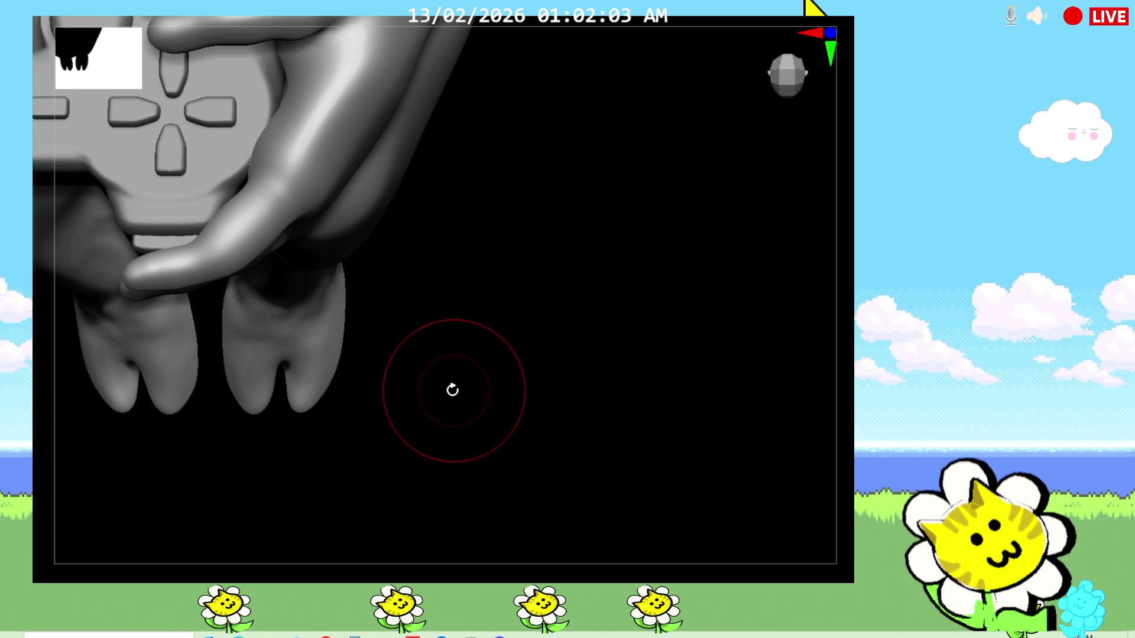
key("bracketleft")
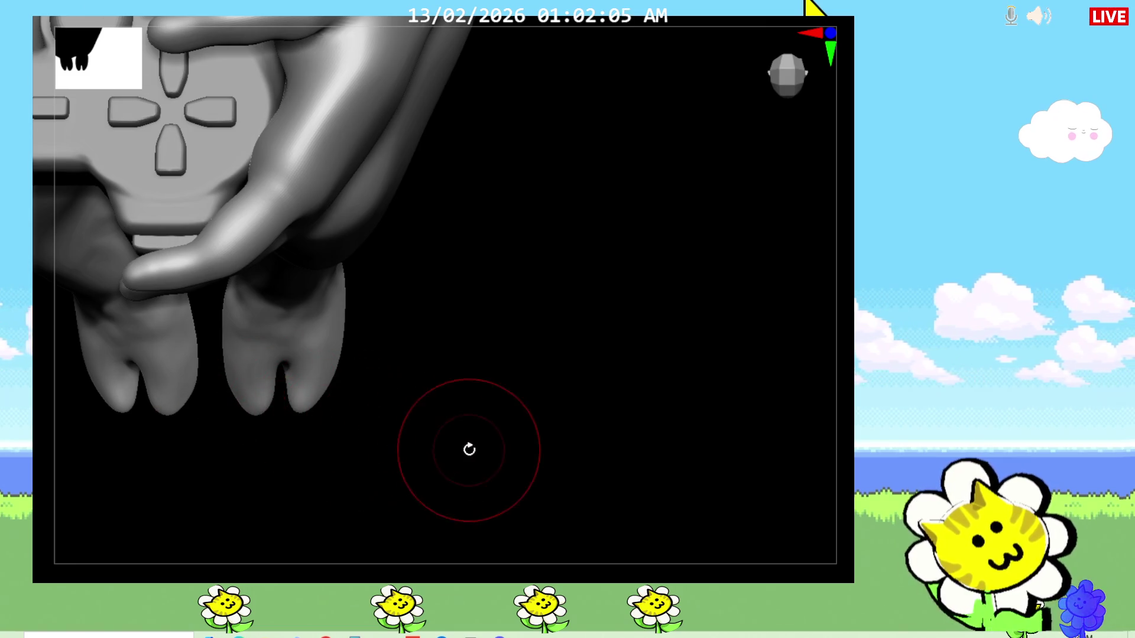
left_click_drag(470, 452, 465, 333)
mouse_move(178, 409)
left_mouse_down()
mouse_move(204, 420)
mouse_move(305, 419)
mouse_move(337, 443)
left_mouse_up()
mouse_move(417, 417)
left_mouse_down()
mouse_move(489, 425)
mouse_move(521, 415)
mouse_move(408, 433)
mouse_move(398, 311)
left_mouse_up()
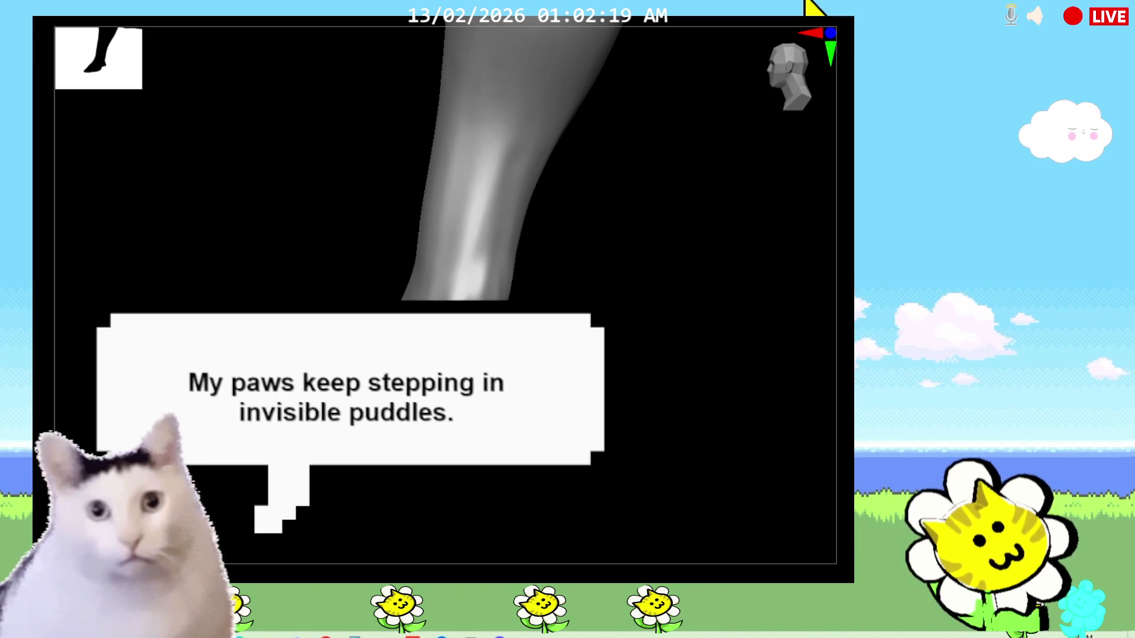
Check the cleaned hooves from front, top and side views
left_click_drag(633, 400, 622, 416)
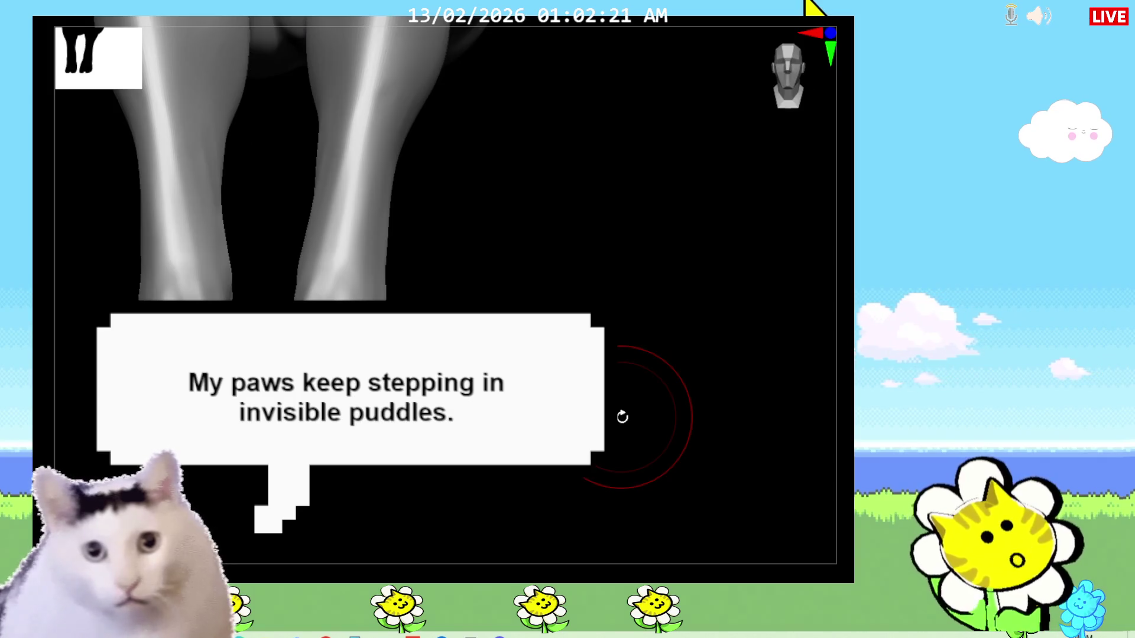
left_click_drag(622, 417, 497, 408)
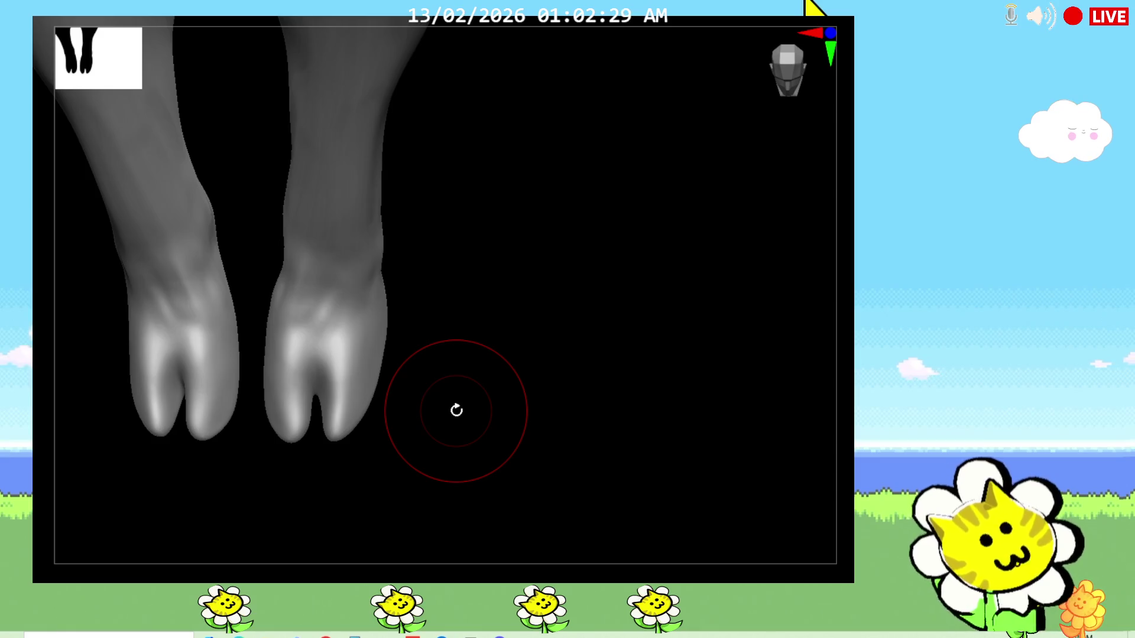
mouse_move(455, 409)
left_mouse_down()
mouse_move(556, 408)
mouse_move(545, 407)
left_mouse_up()
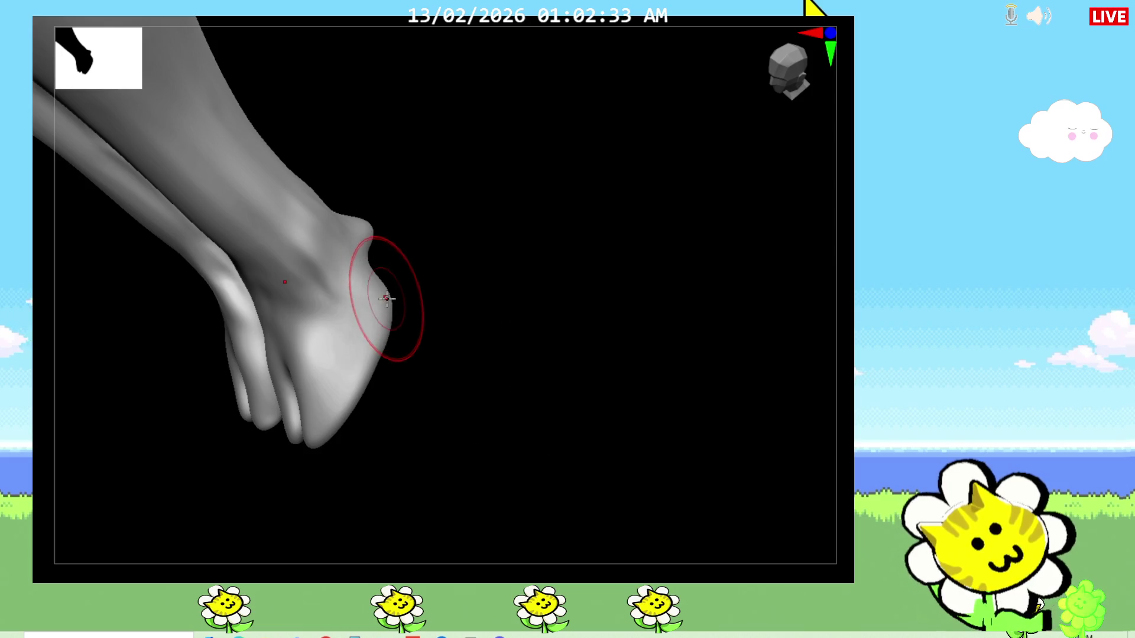
mouse_move(388, 300)
left_mouse_down()
mouse_move(507, 326)
mouse_move(554, 219)
left_mouse_up()
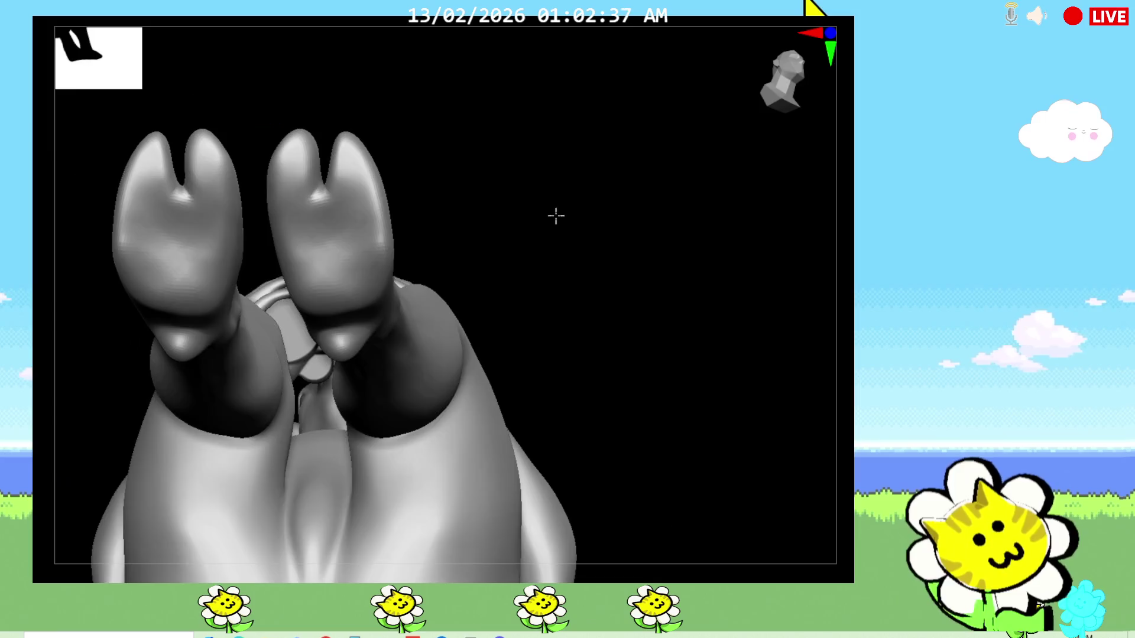
key("f")
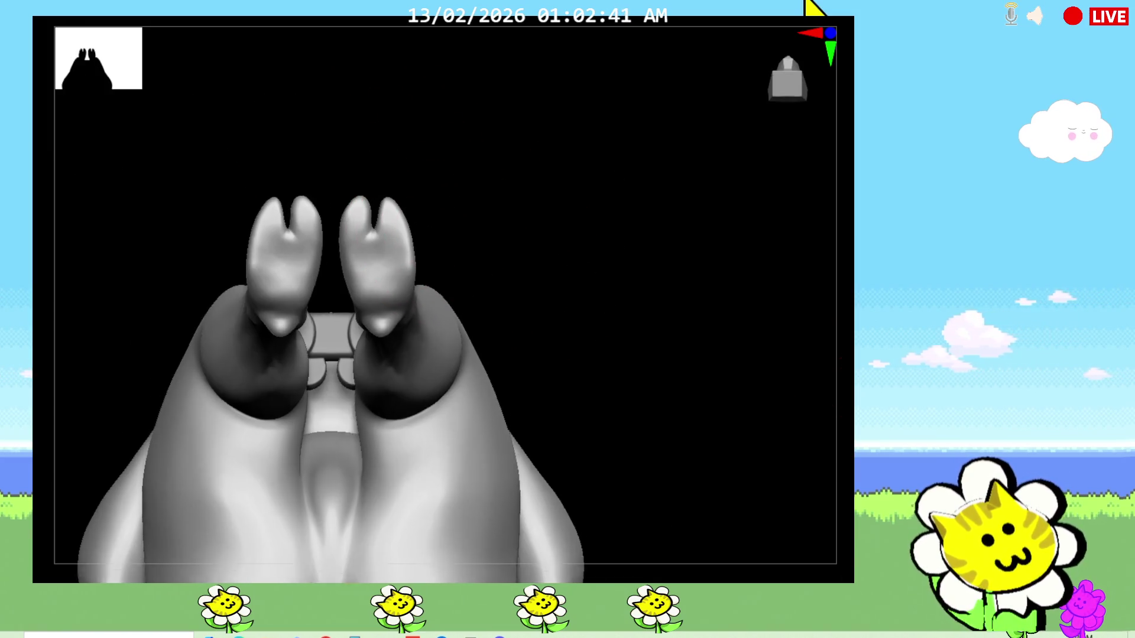
scroll(545, 288, "up", 3)
left_click_drag(498, 266, 541, 215)
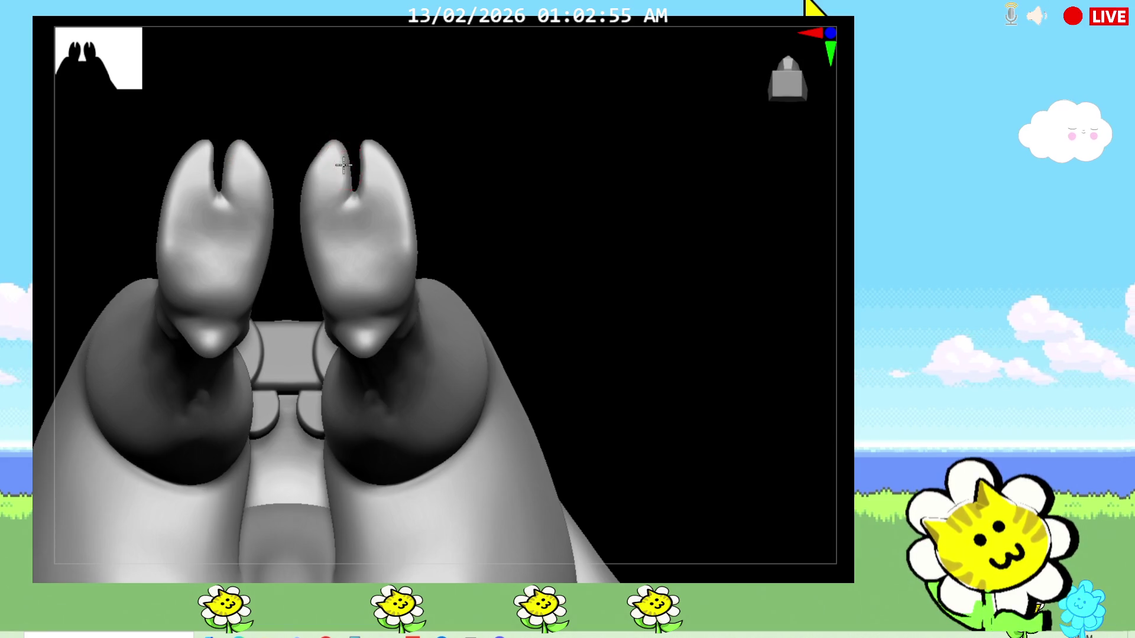
left_click_drag(592, 235, 540, 221)
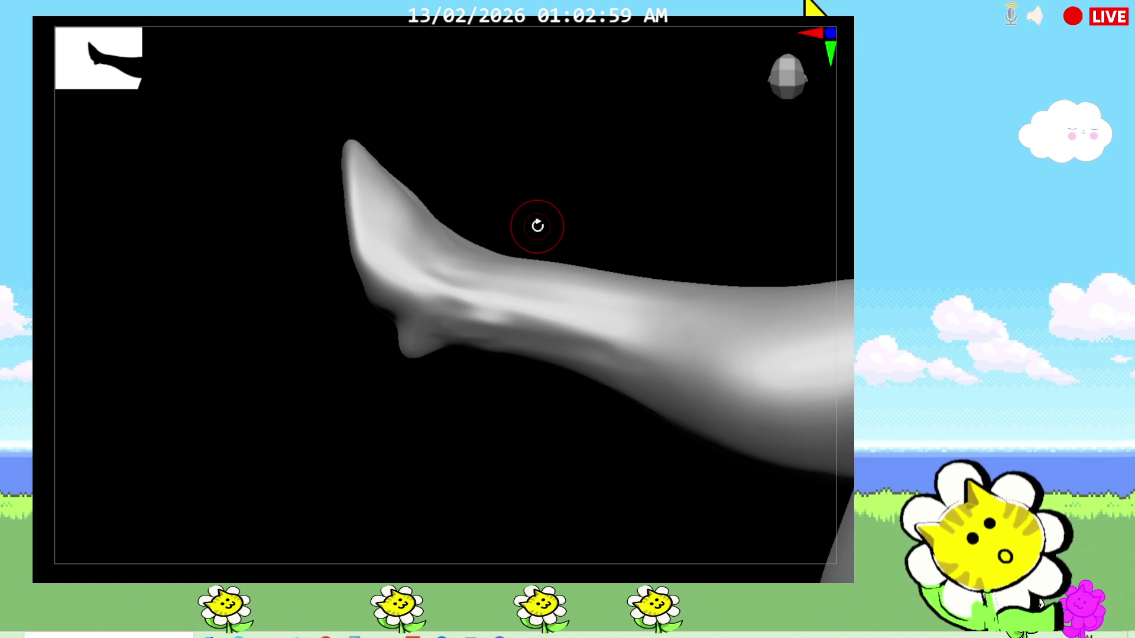
From a rear view, reshape the hoof tips on either side of the cleft
mouse_move(345, 416)
left_mouse_down()
mouse_move(375, 428)
mouse_move(400, 517)
mouse_move(653, 235)
left_mouse_up()
mouse_move(617, 421)
left_mouse_down()
mouse_move(639, 413)
mouse_move(621, 413)
left_mouse_up()
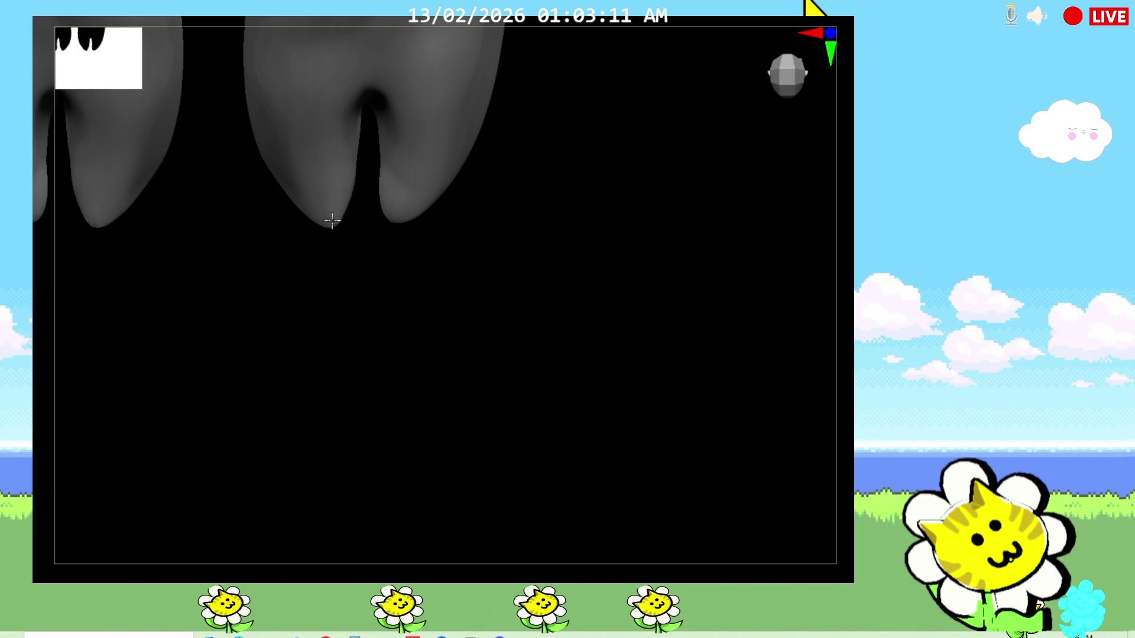
left_click_drag(376, 220, 364, 229)
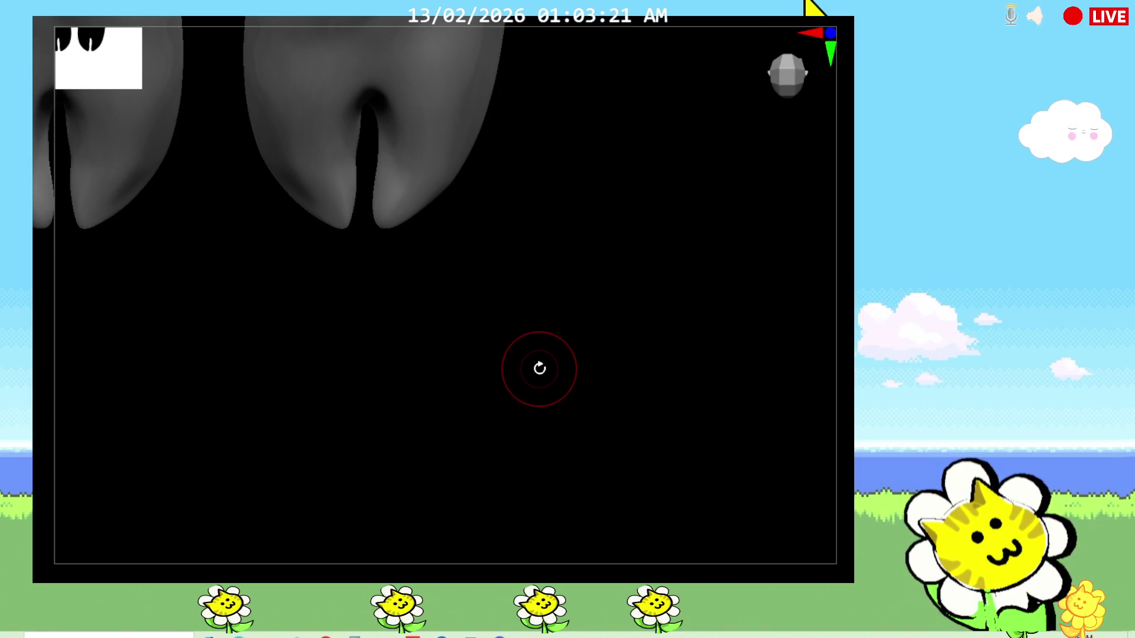
mouse_move(556, 363)
middle_mouse_down()
mouse_move(567, 174)
mouse_move(480, 155)
mouse_move(388, 165)
middle_mouse_up()
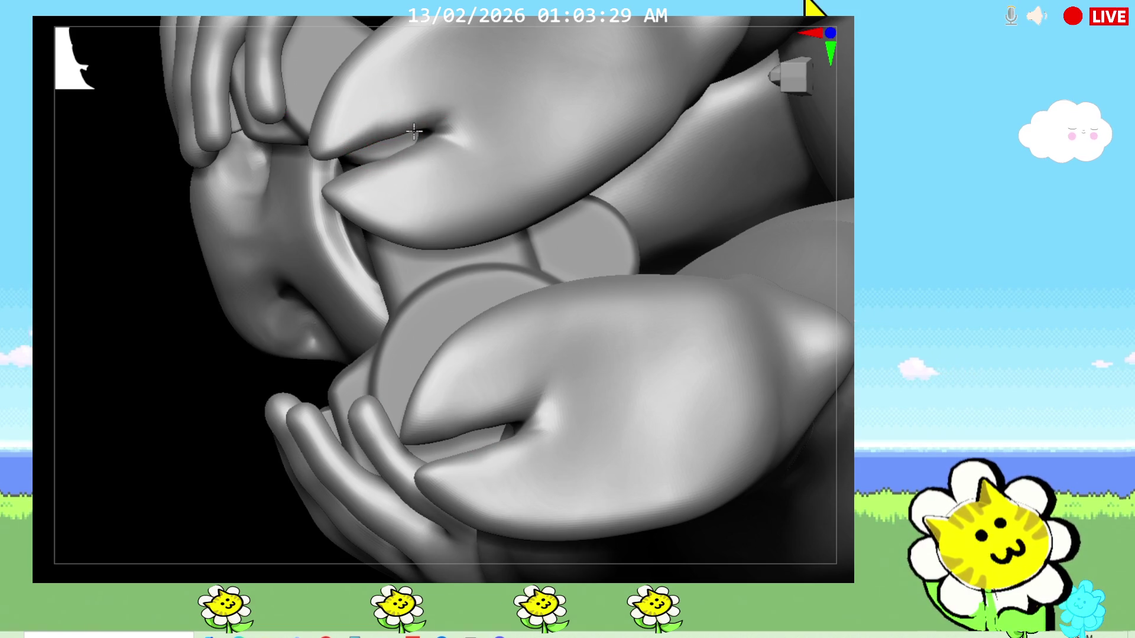
Stroke along each hoof's cleft to narrow it, on the hooves beside the controller grip
mouse_move(359, 139)
left_mouse_down()
mouse_move(416, 142)
mouse_move(385, 168)
mouse_move(417, 144)
mouse_move(351, 180)
left_mouse_up()
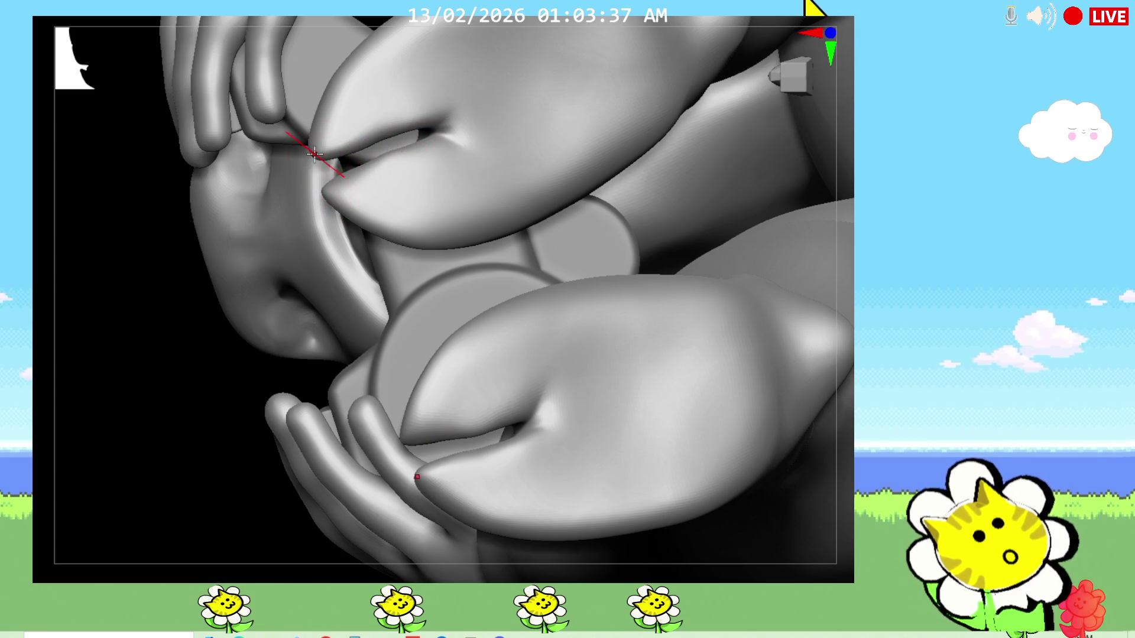
mouse_move(159, 372)
middle_mouse_down()
mouse_move(218, 419)
mouse_move(249, 409)
middle_mouse_up()
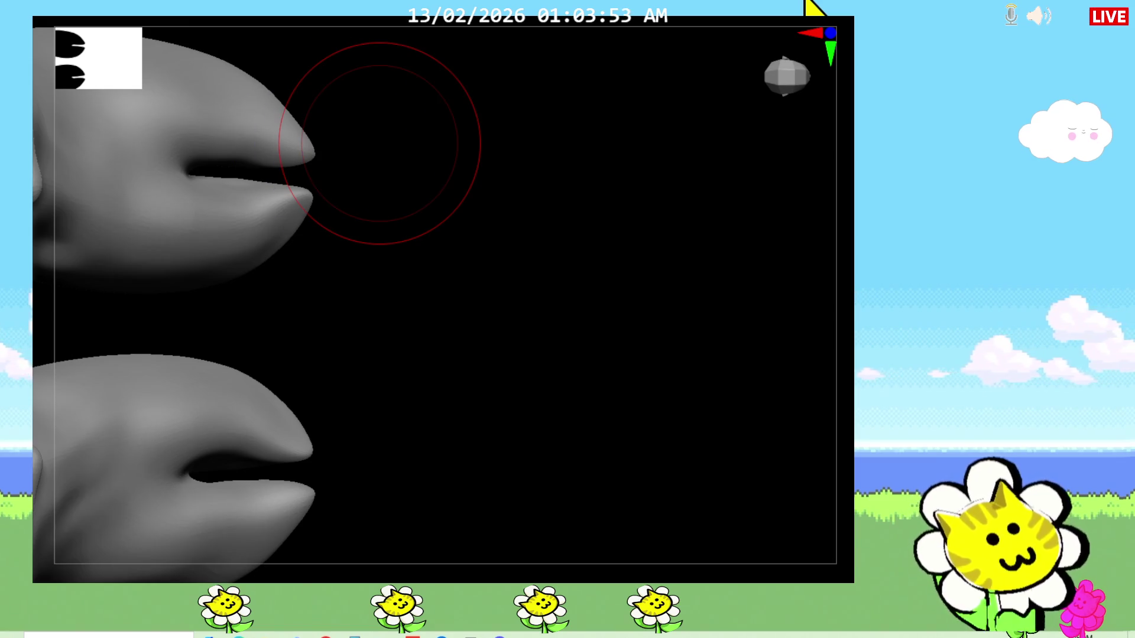
left_click_drag(789, 390, 80, 62, "alt")
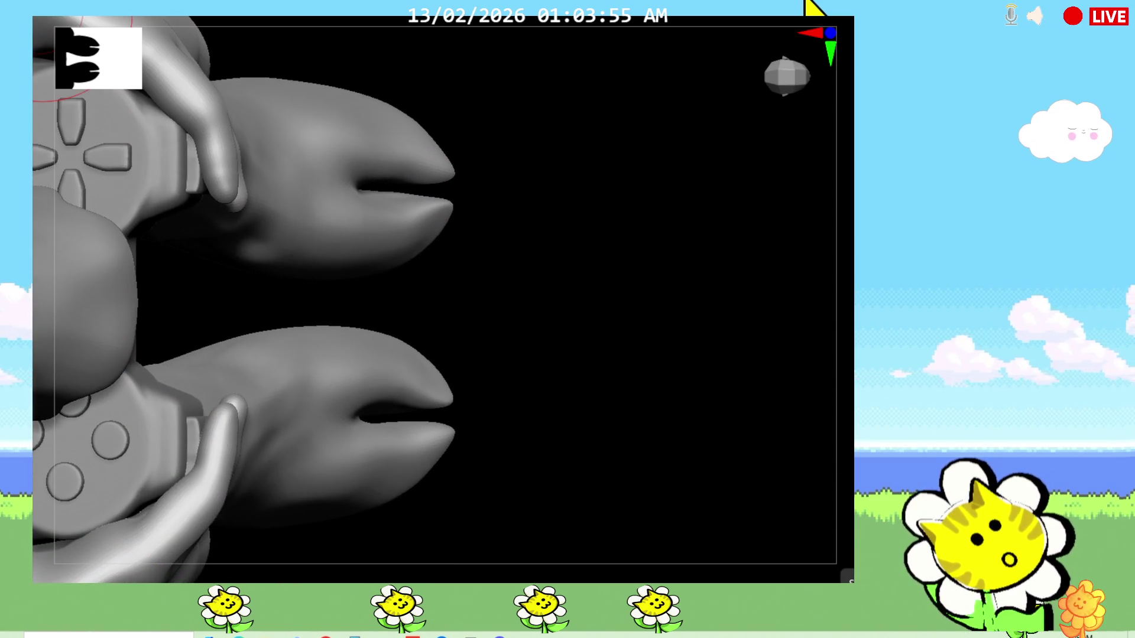
mouse_move(395, 408)
left_mouse_down()
mouse_move(394, 390)
mouse_move(399, 408)
left_mouse_up()
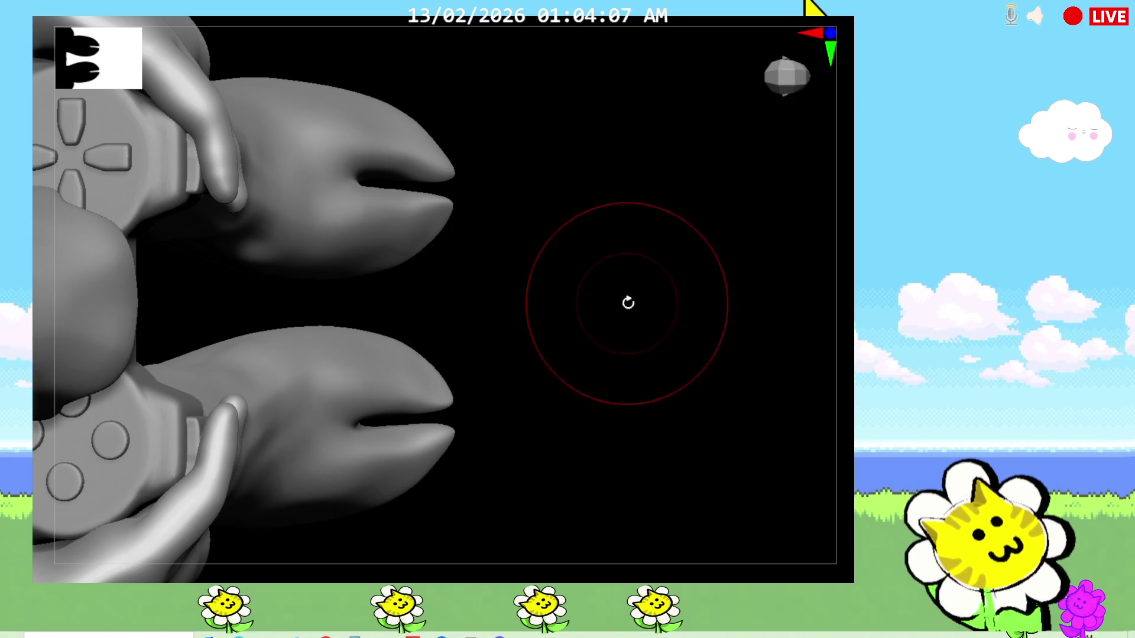
Reframe the model with F and swing to a side view of one foot
right_click_drag(625, 302, 477, 349)
key("f")
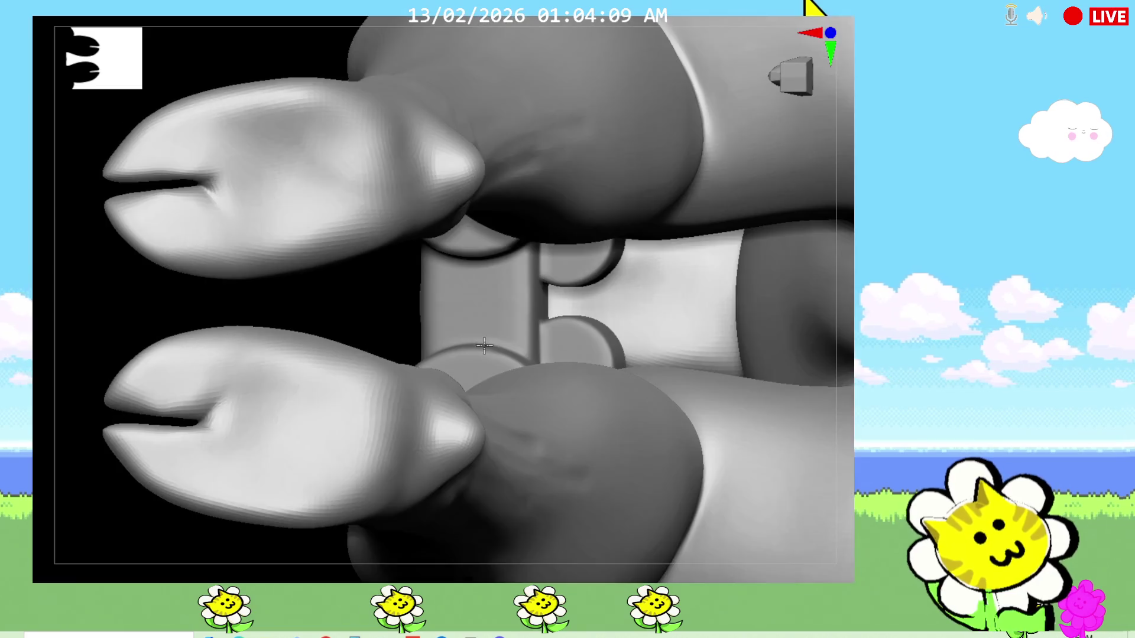
right_click_drag(492, 331, 837, 470)
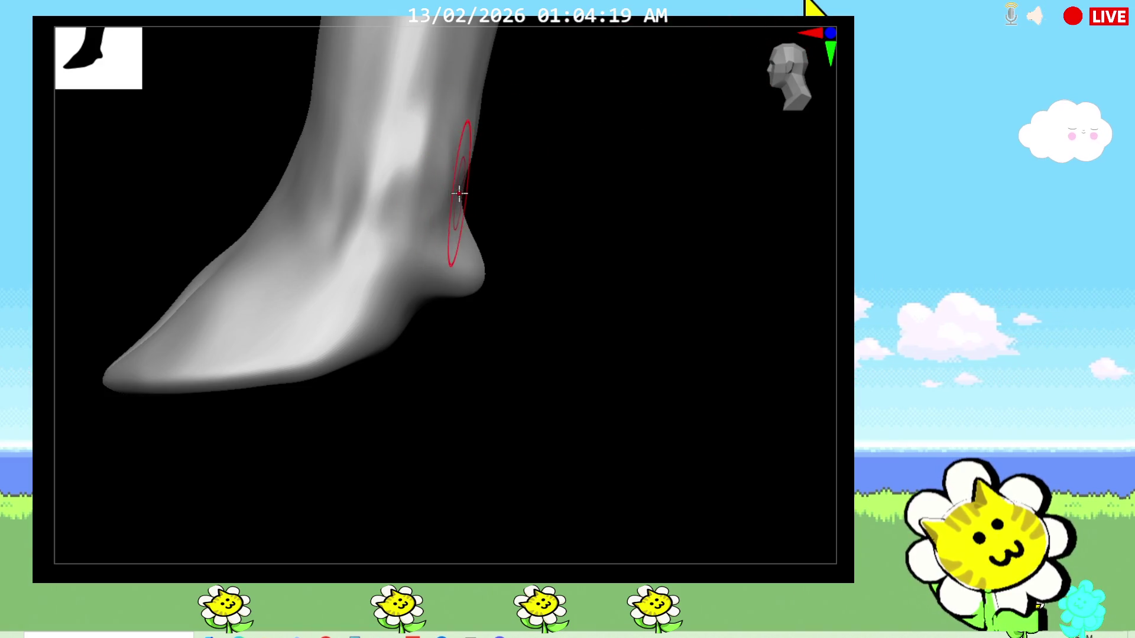
From back, side and front views, build up the heels and ankle bones on both feet
key("ctrl+KP_1")
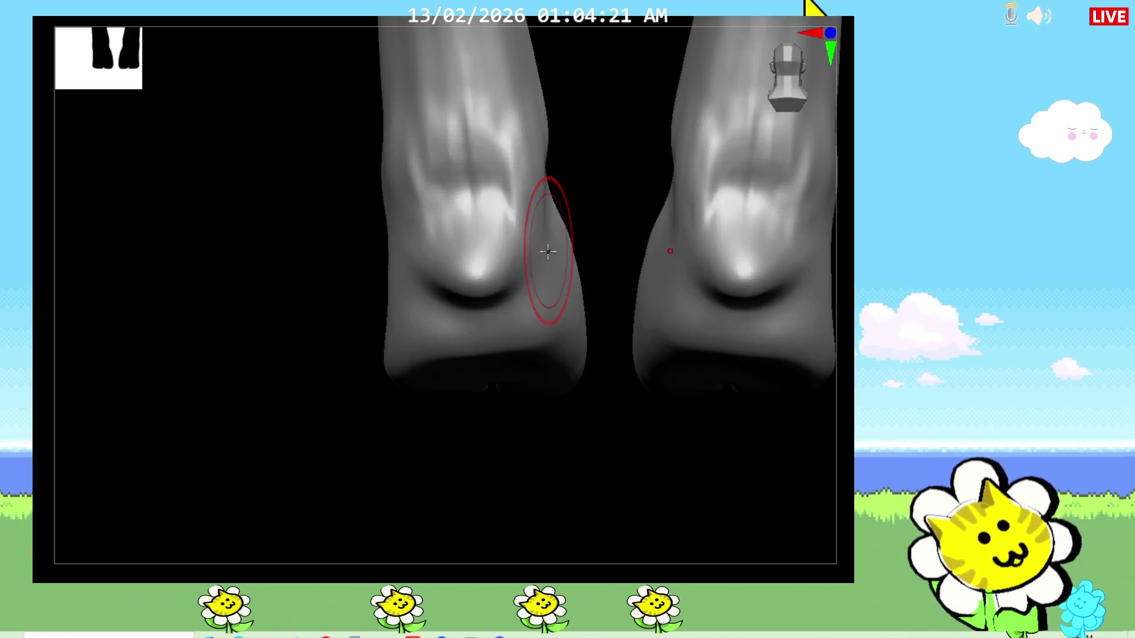
middle_click_drag(284, 355, 382, 292)
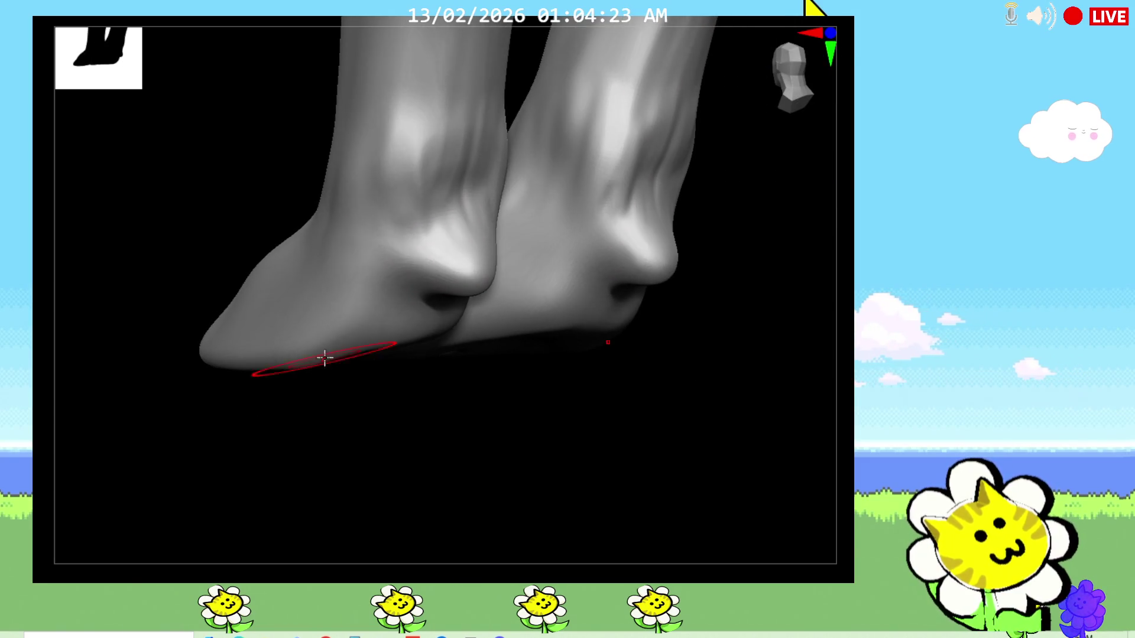
left_click_drag(399, 213, 345, 211)
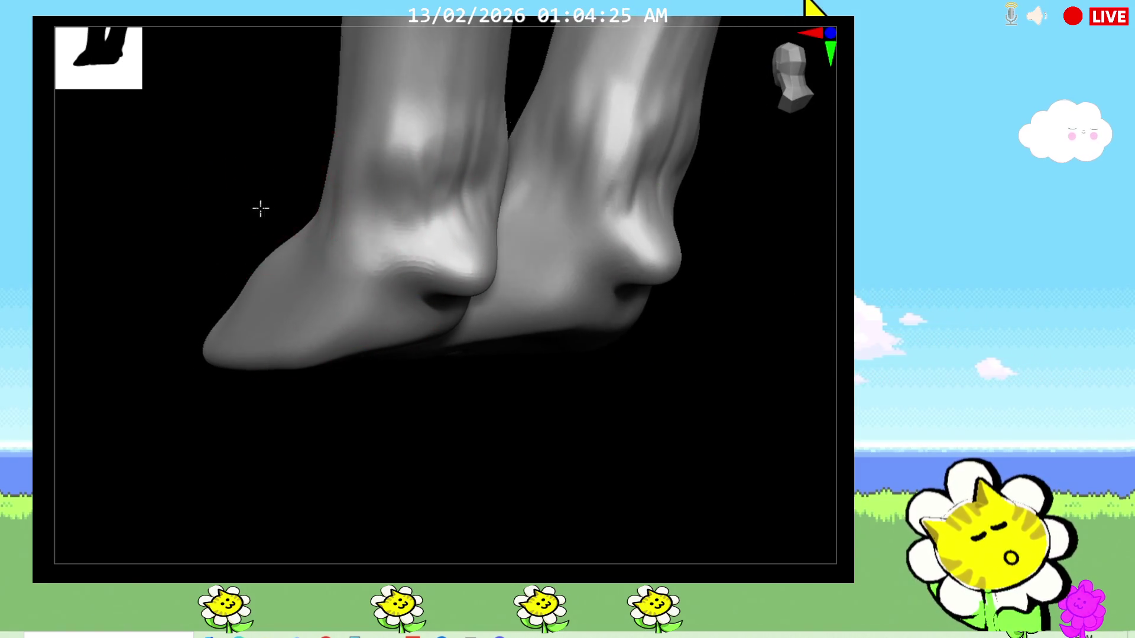
middle_click_drag(261, 209, 328, 204)
left_click_drag(342, 199, 320, 222)
middle_click_drag(492, 260, 575, 293)
left_click_drag(187, 204, 151, 266)
left_click_drag(160, 222, 142, 301)
Orbit around the feet to review the heels, toes and tapered hooves from all sides
mouse_move(463, 341)
middle_mouse_down()
mouse_move(450, 415)
mouse_move(470, 425)
mouse_move(487, 364)
middle_mouse_up()
left_click_drag(214, 231, 209, 257)
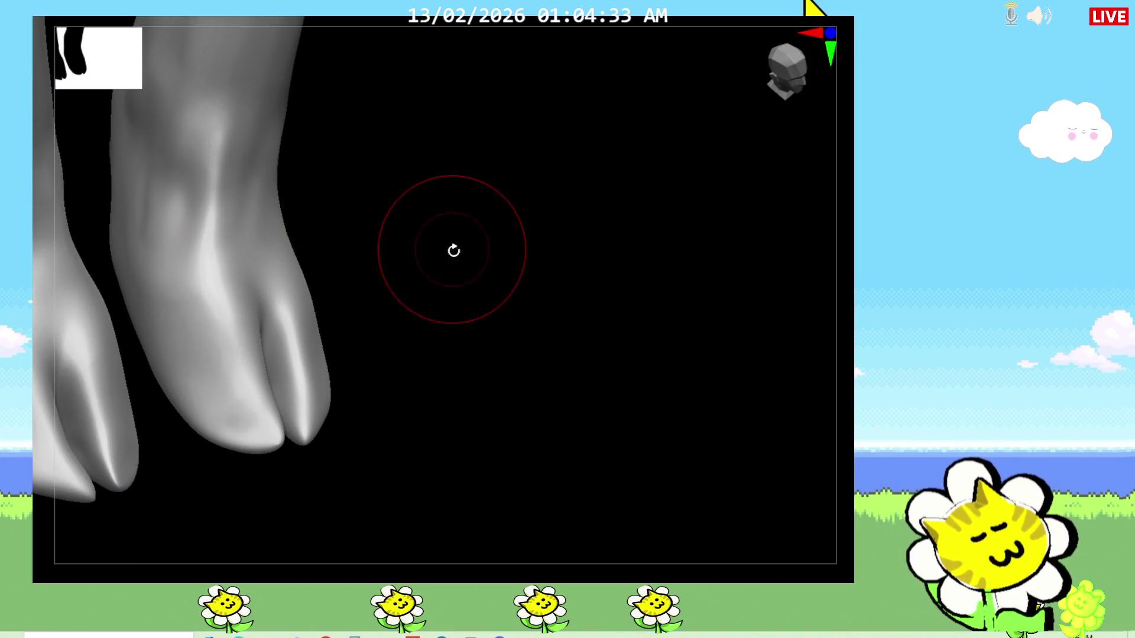
middle_click_drag(445, 240, 368, 234)
mouse_move(490, 308)
middle_mouse_down()
mouse_move(459, 309)
mouse_move(621, 399)
middle_mouse_up()
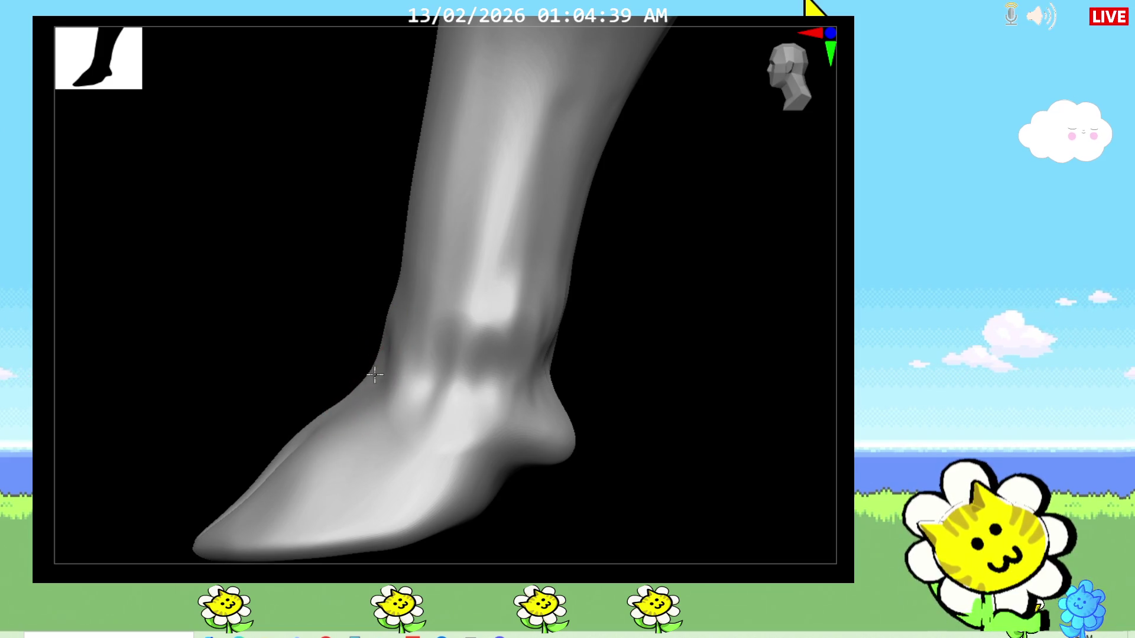
middle_click_drag(379, 368, 379, 293, "ctrl")
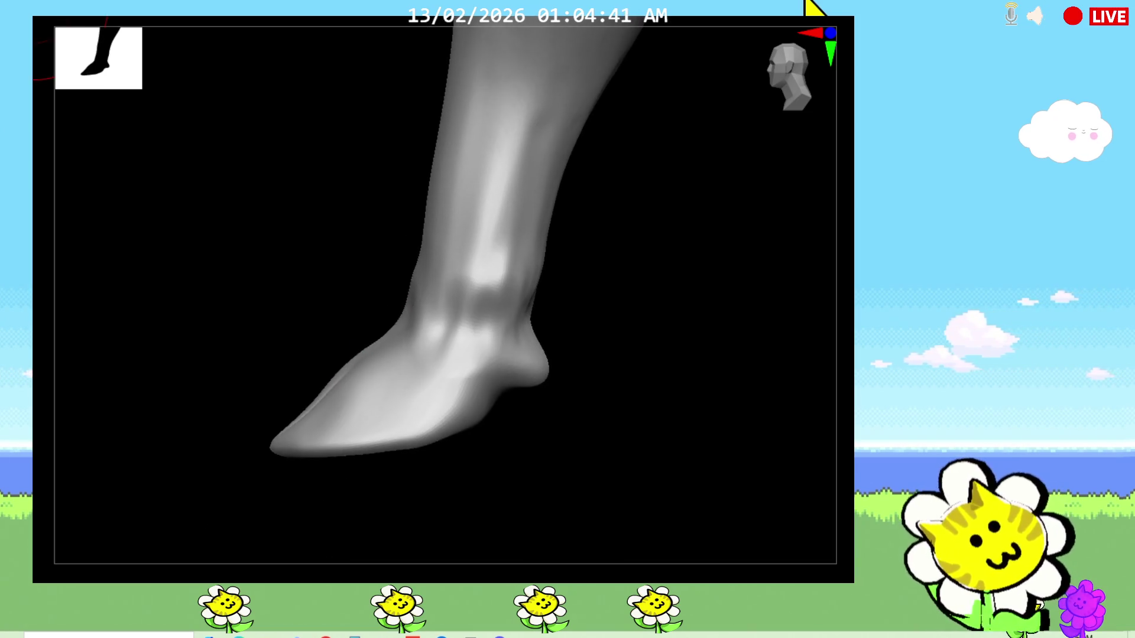
middle_click_drag(266, 479, 306, 387)
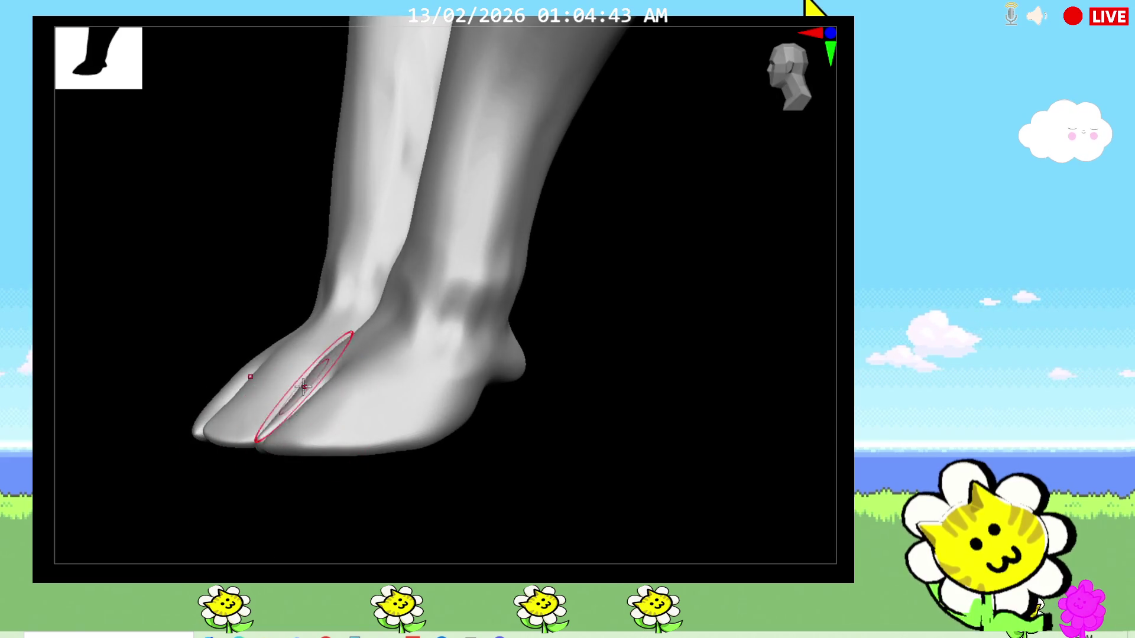
mouse_move(266, 461)
middle_mouse_down()
mouse_move(328, 504)
mouse_move(329, 409)
middle_mouse_up()
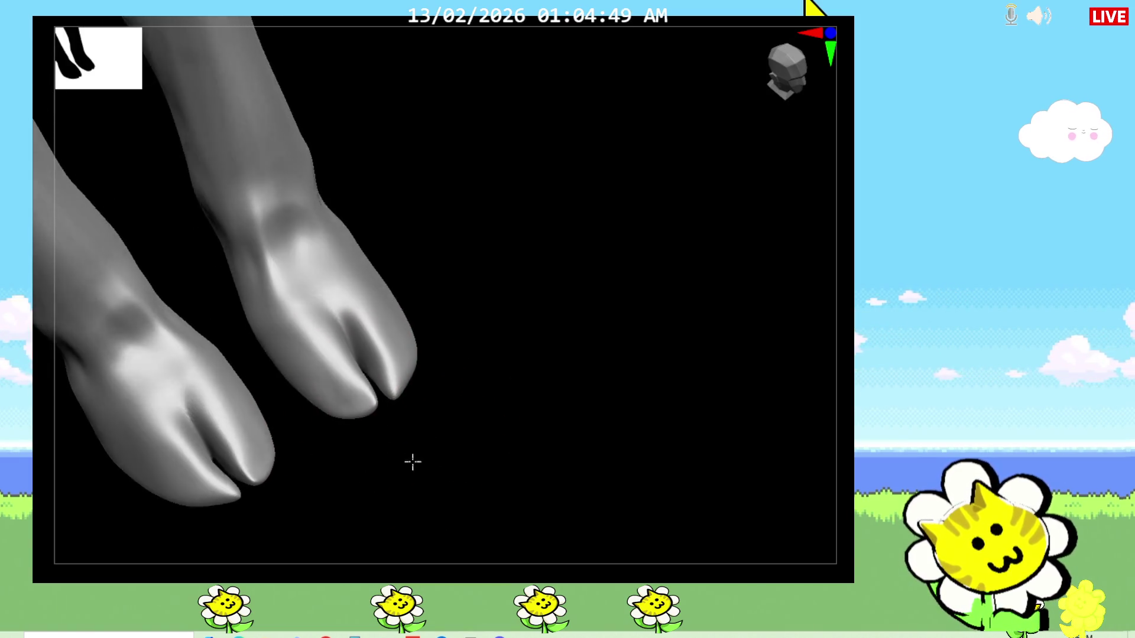
middle_click_drag(337, 416, 408, 458)
middle_click_drag(386, 406, 470, 403)
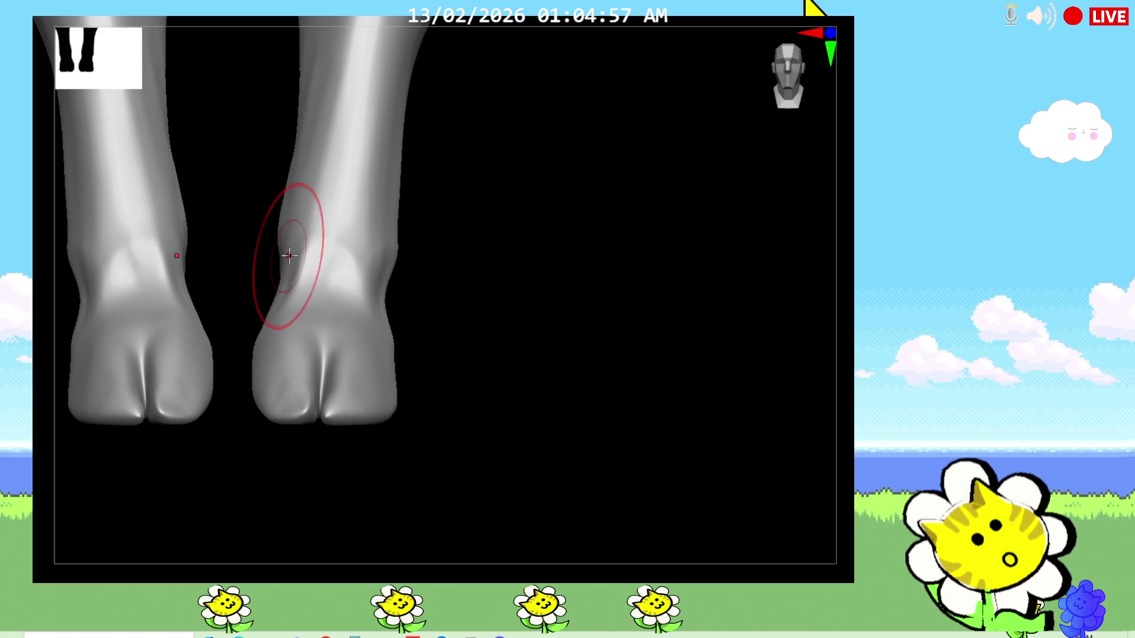
mouse_move(503, 311)
middle_mouse_down()
mouse_move(436, 313)
mouse_move(443, 372)
middle_mouse_up()
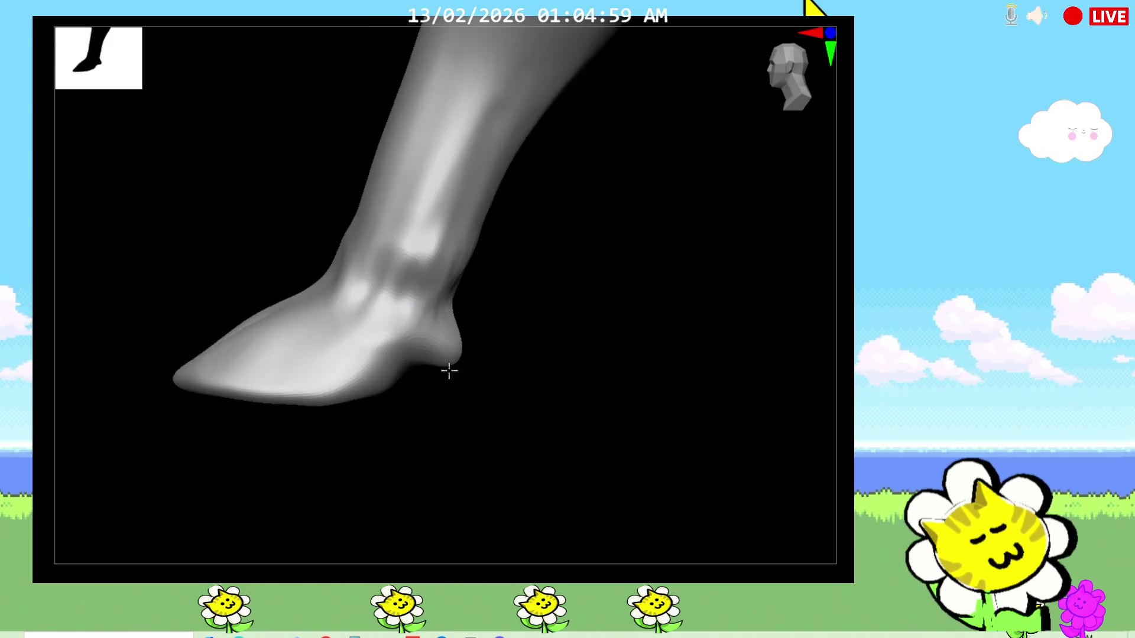
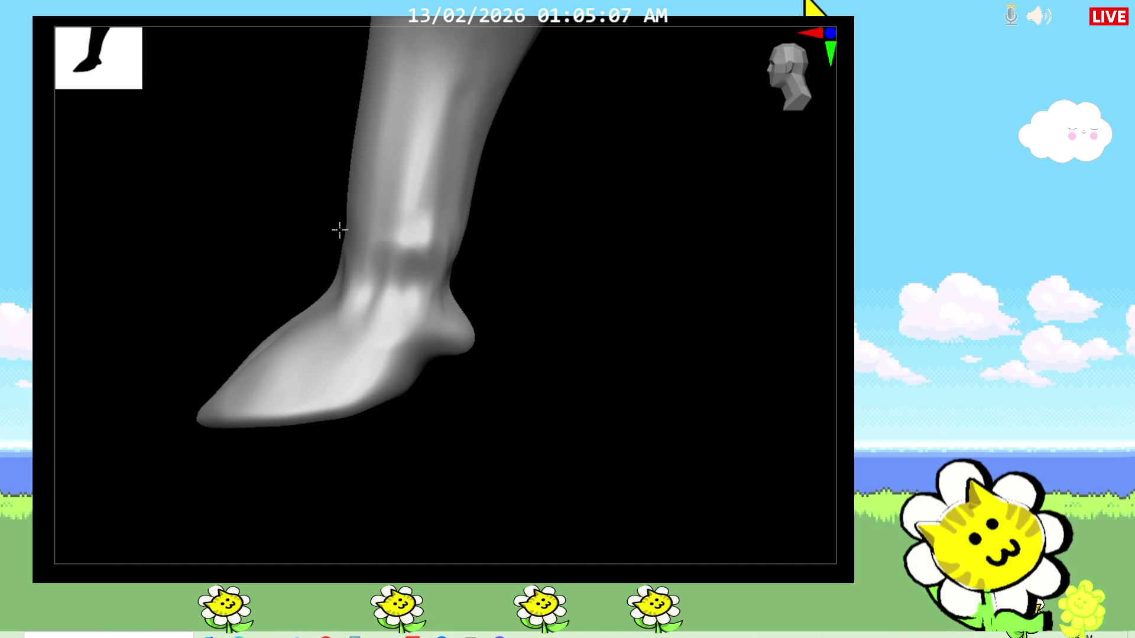
Compare both hooves from several angles and switch to a different sculpting brush
mouse_move(486, 199)
left_mouse_down()
mouse_move(453, 269)
mouse_move(457, 324)
left_mouse_up()
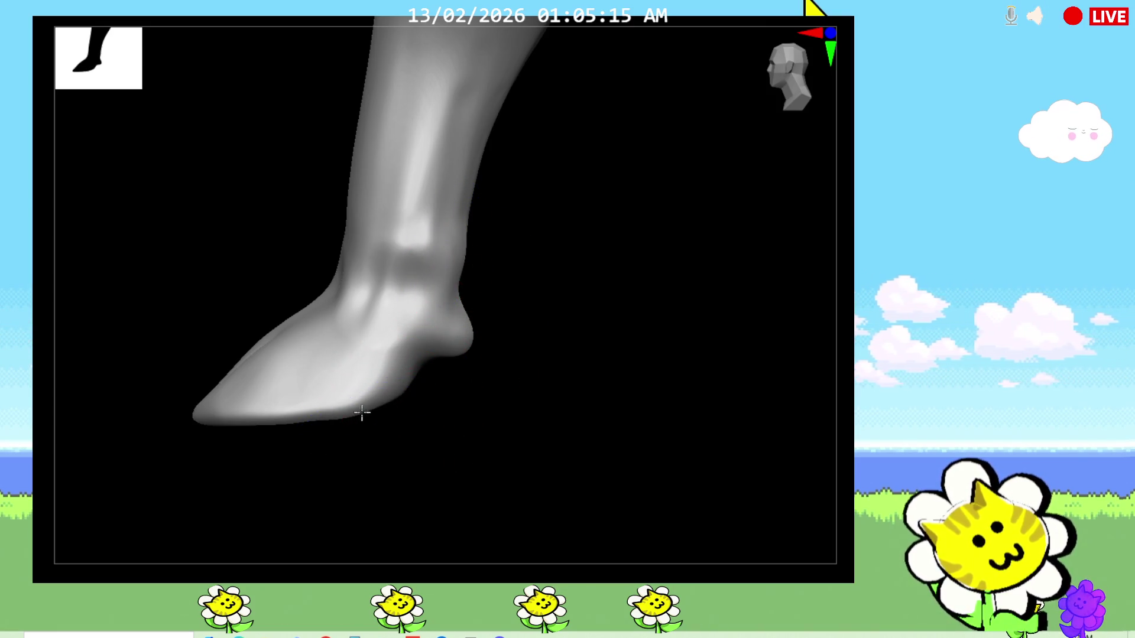
middle_click_drag(289, 481, 288, 481)
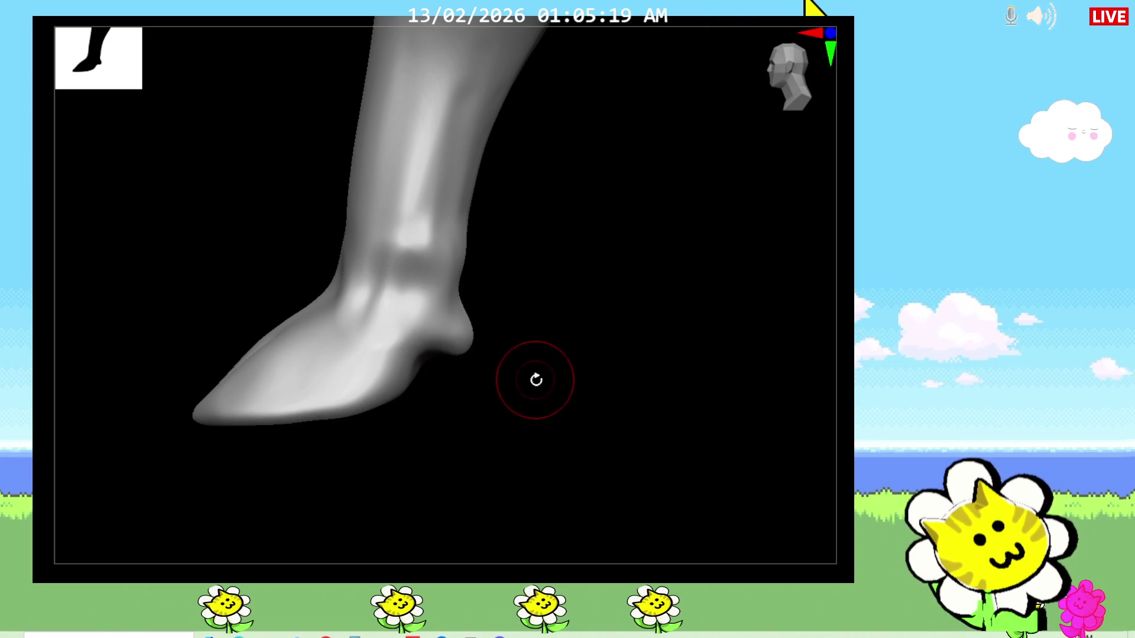
middle_click_drag(531, 379, 518, 403)
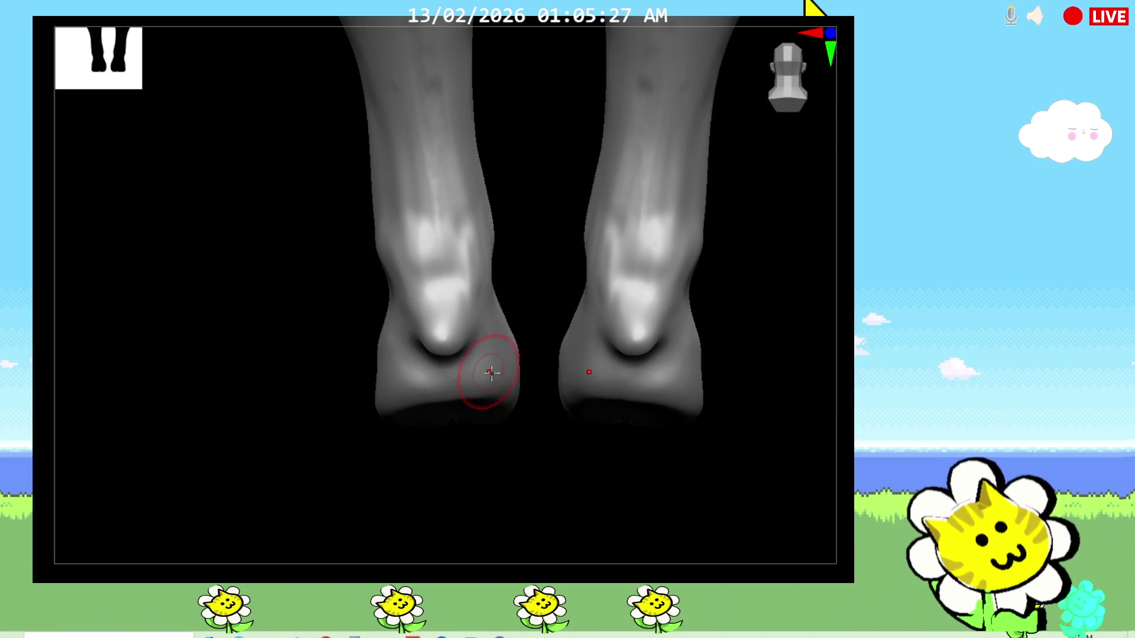
right_click_drag(656, 443, 692, 448)
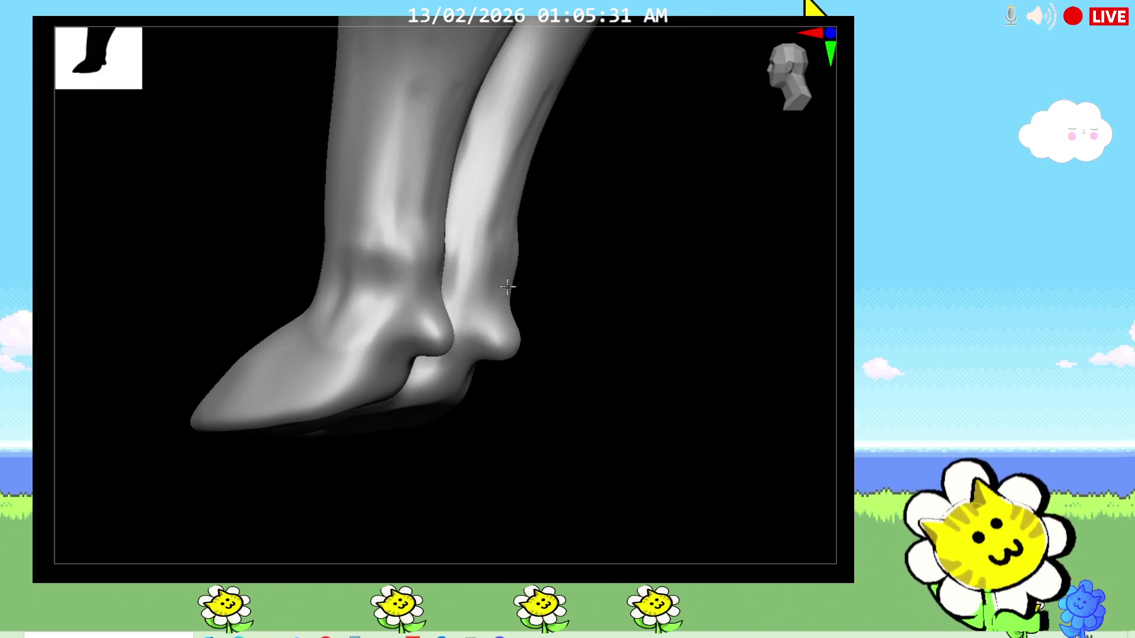
right_click_drag(533, 292, 603, 412)
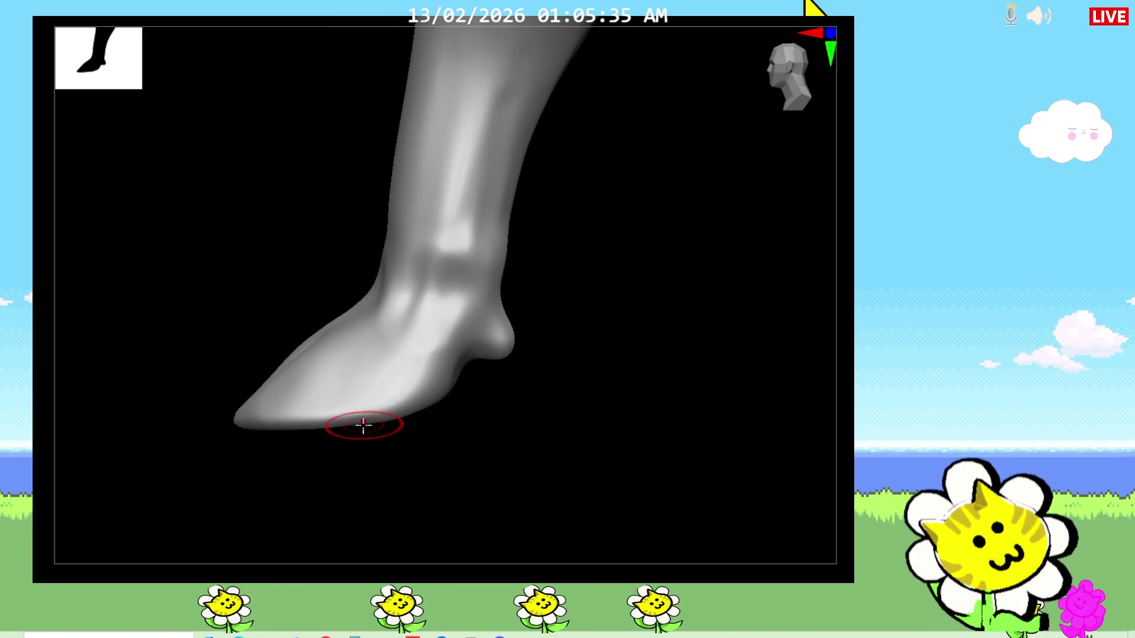
right_click_drag(462, 447, 453, 441)
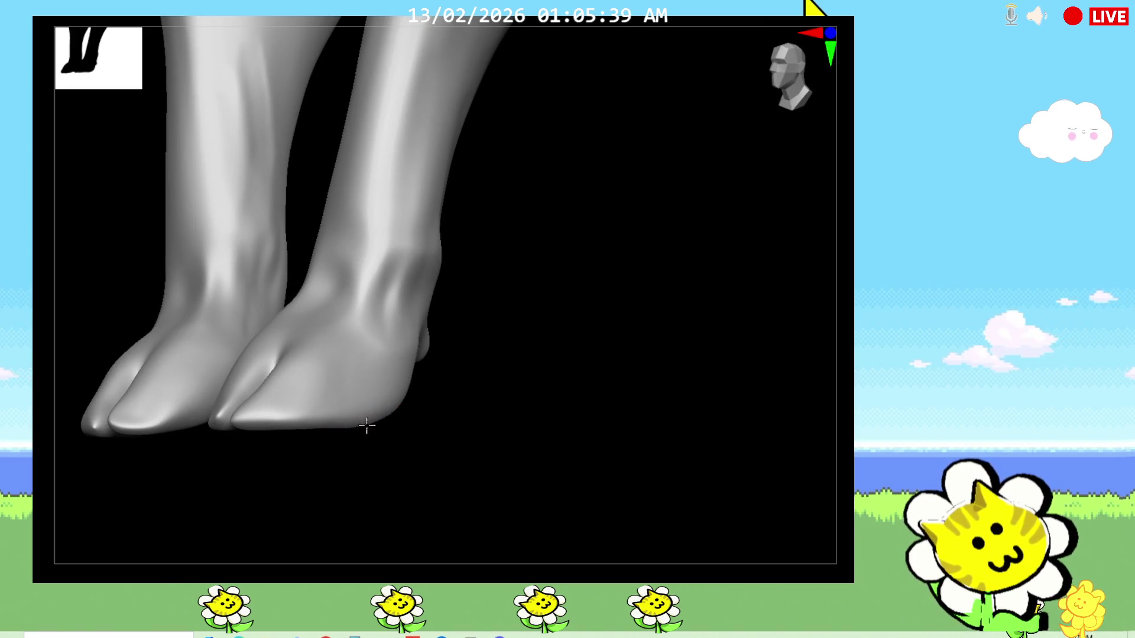
right_click_drag(470, 456, 475, 466)
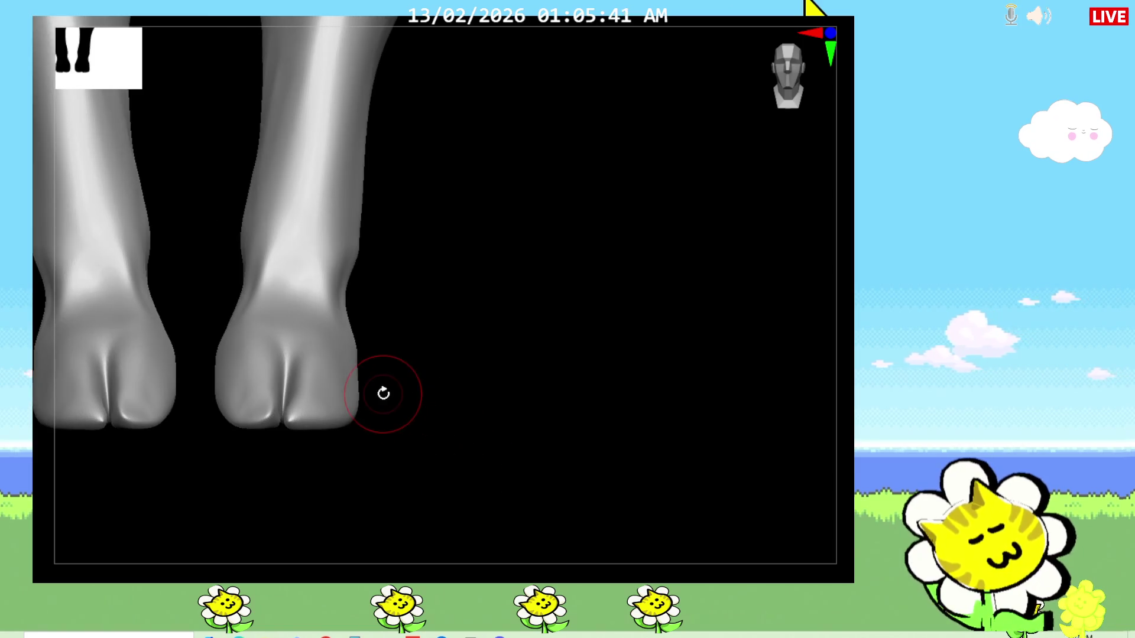
mouse_move(418, 506)
right_mouse_down()
mouse_move(435, 379)
mouse_move(417, 426)
mouse_move(637, 461)
right_mouse_up()
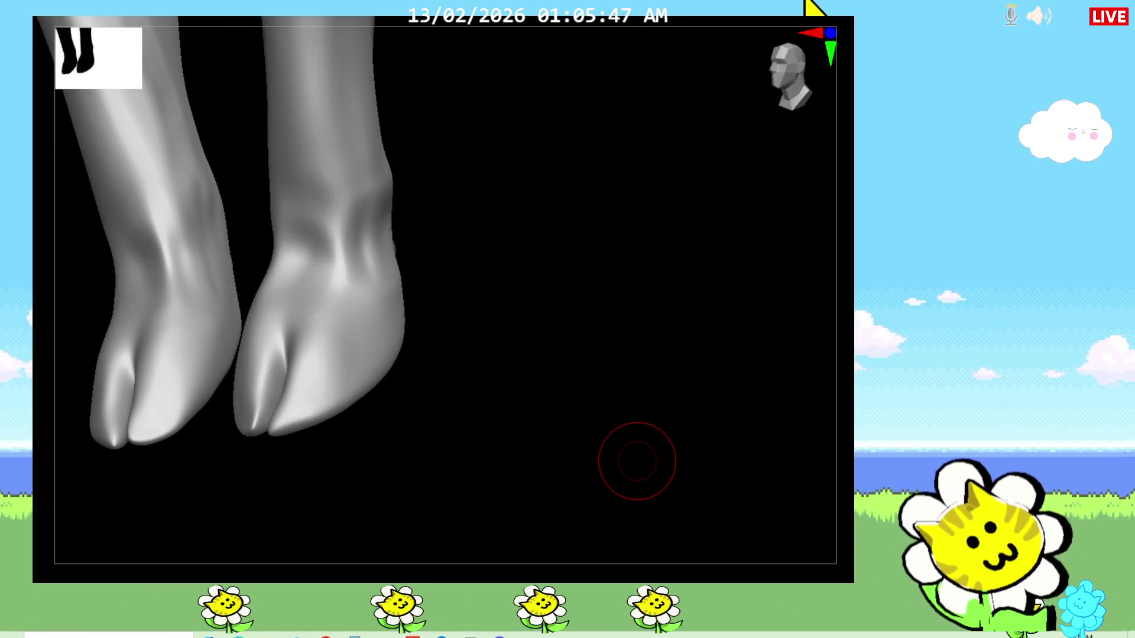
key("b")
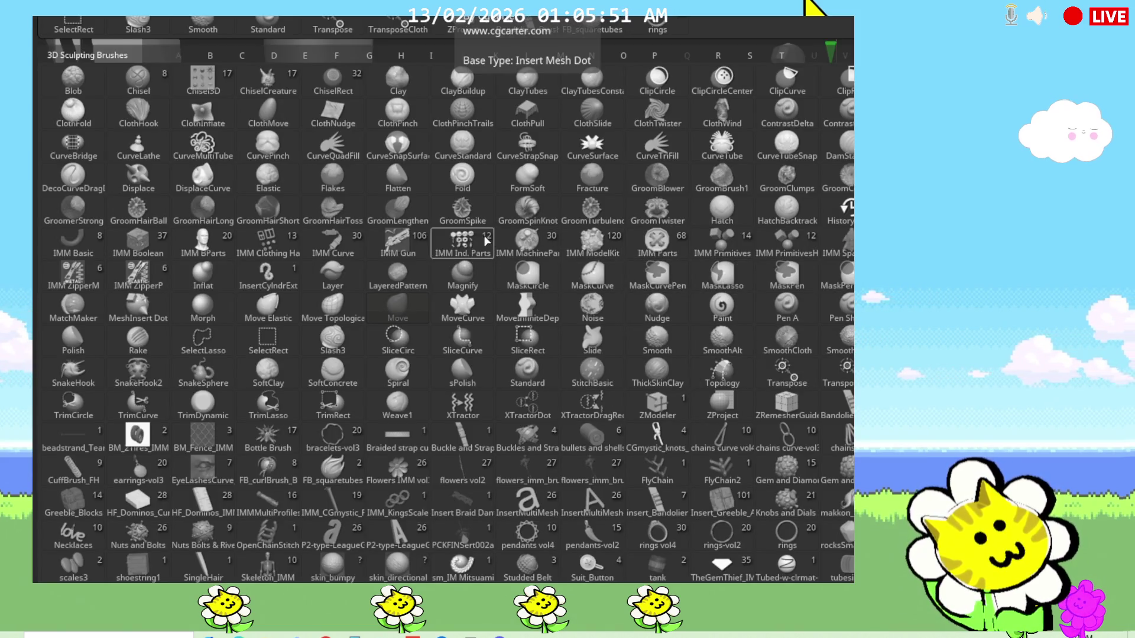
left_click(454, 181)
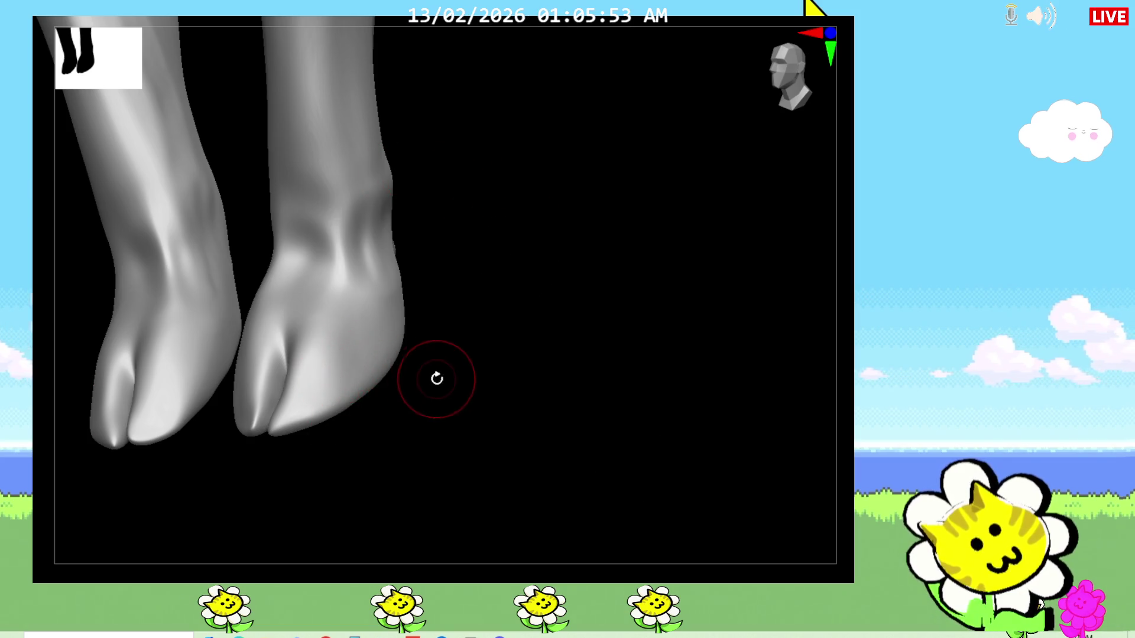
Resculpt the right hoof's toes and reshape its heel, checking from front and above
left_click_drag(454, 326, 409, 384)
mouse_move(264, 383)
left_mouse_down()
mouse_move(253, 328)
mouse_move(270, 320)
mouse_move(315, 337)
mouse_move(325, 399)
left_mouse_up()
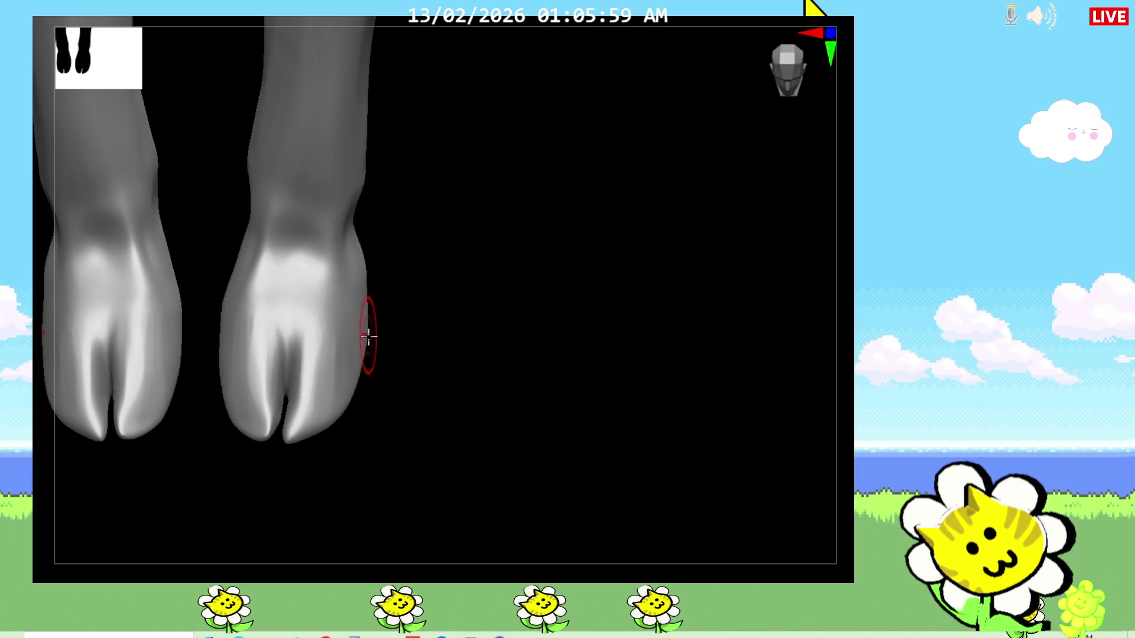
left_click_drag(435, 393, 390, 381)
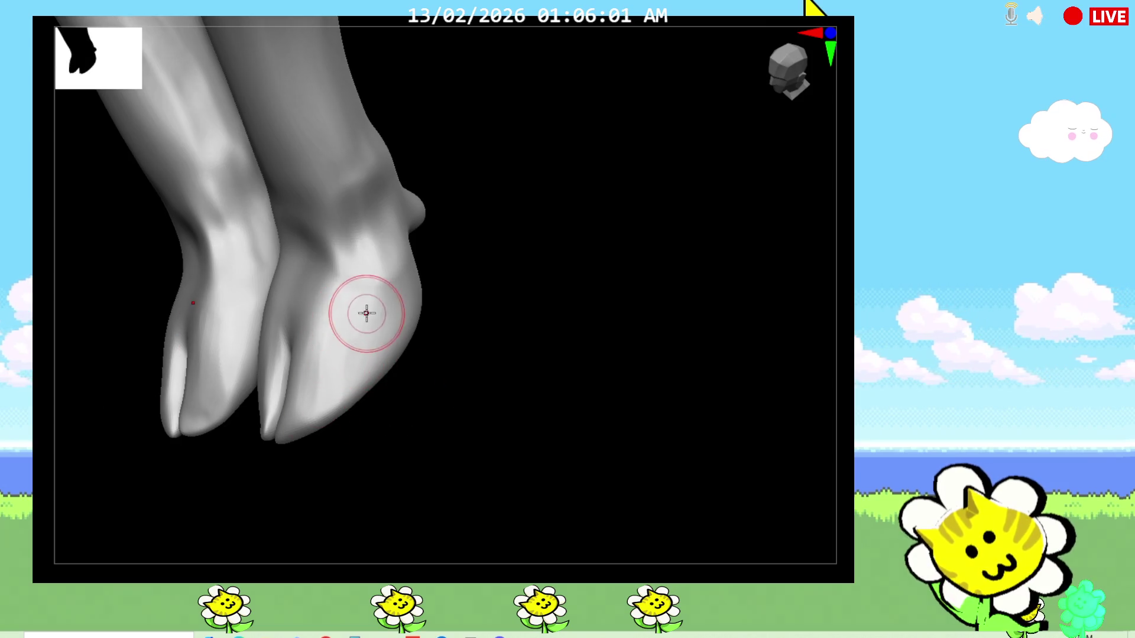
left_click_drag(366, 314, 372, 391)
mouse_move(417, 284)
left_mouse_down()
mouse_move(548, 419)
mouse_move(390, 302)
mouse_move(361, 332)
left_mouse_up()
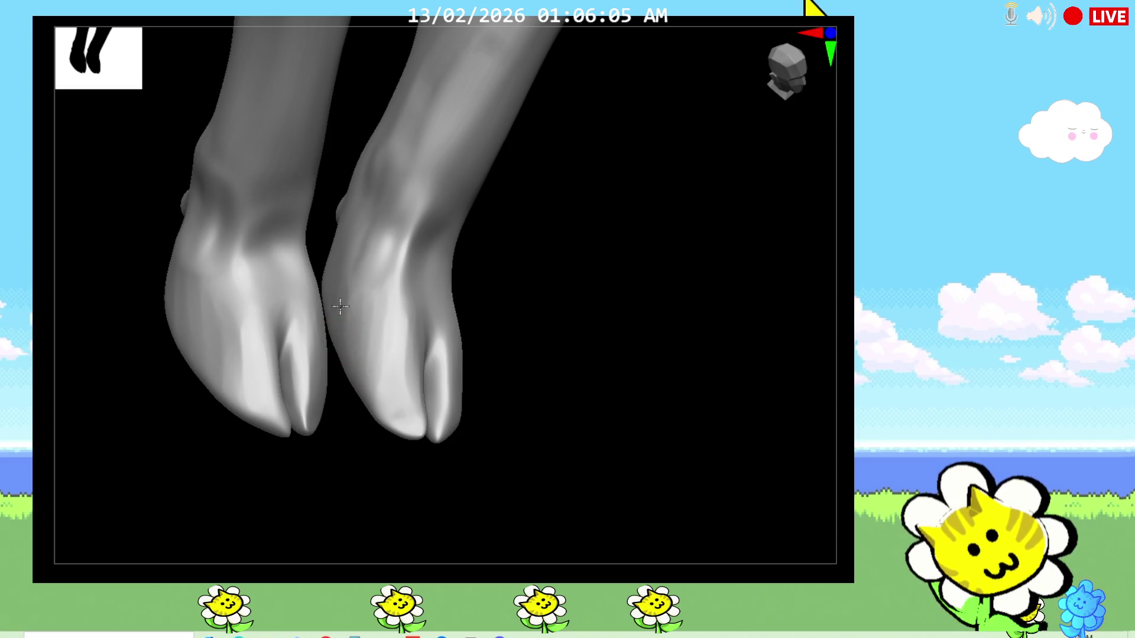
left_click_drag(576, 407, 515, 408)
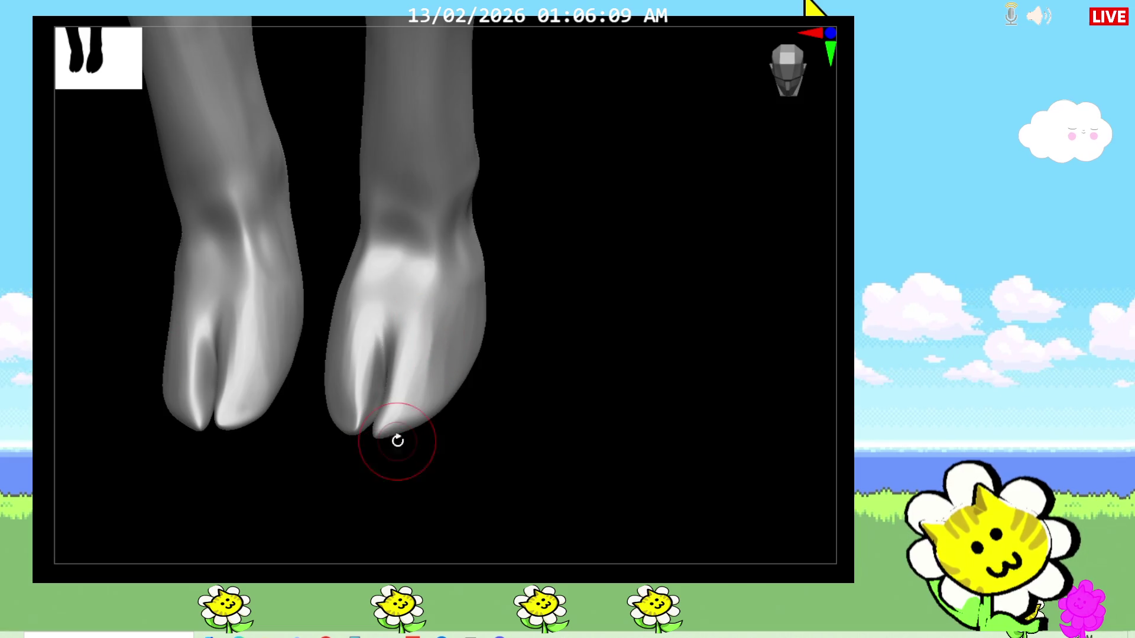
mouse_move(398, 443)
left_mouse_down()
mouse_move(523, 435)
mouse_move(532, 400)
left_mouse_up()
mouse_move(679, 434)
left_mouse_down()
mouse_move(643, 408)
mouse_move(509, 448)
left_mouse_up()
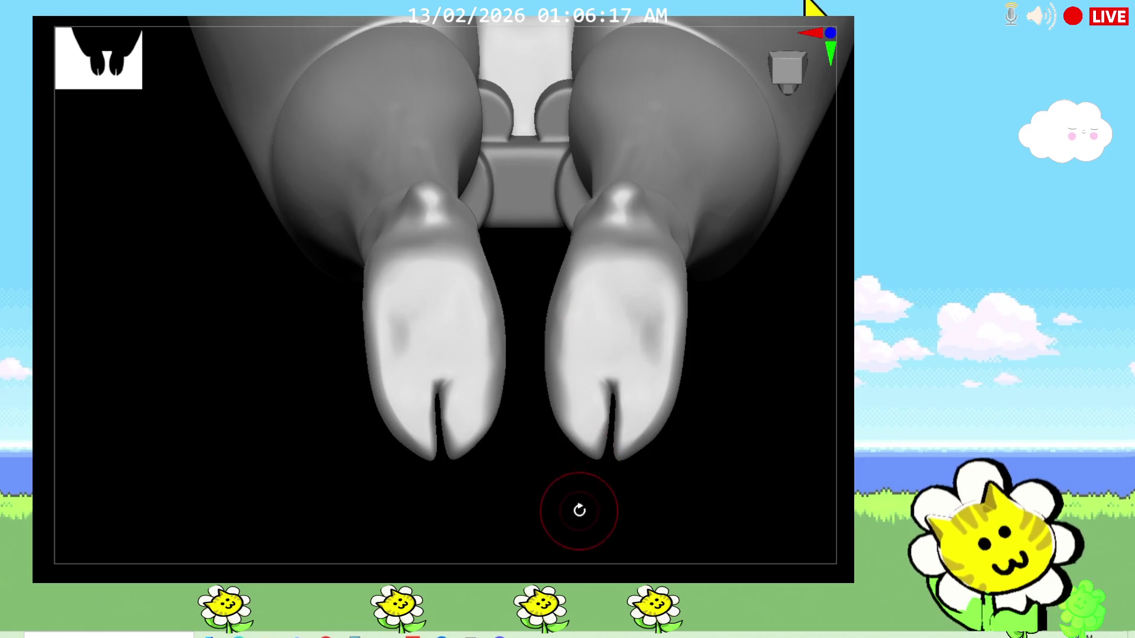
Carve a deeper dent along the left hoof's cleft from an oblique view
left_click_drag(583, 506, 608, 524)
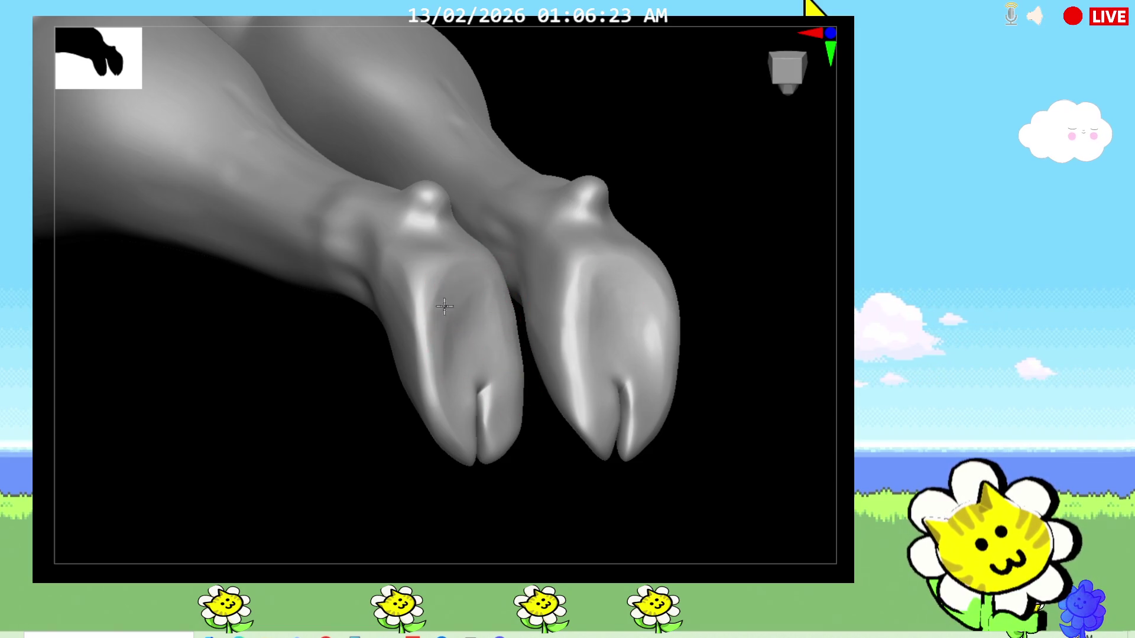
left_click_drag(531, 457, 691, 470)
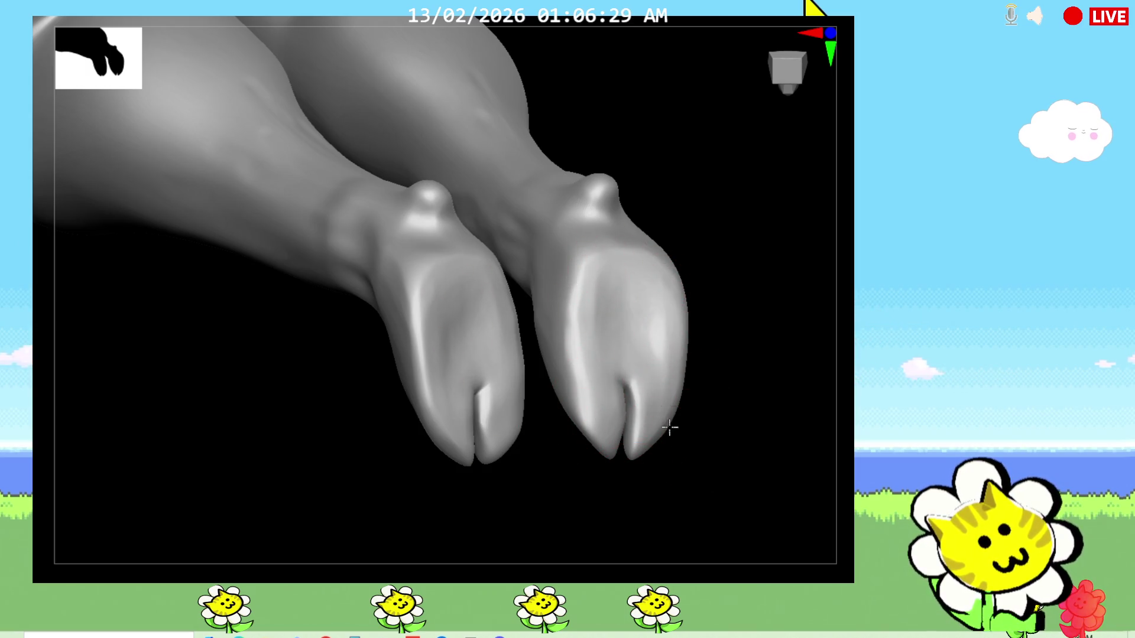
left_click_drag(745, 469, 722, 460)
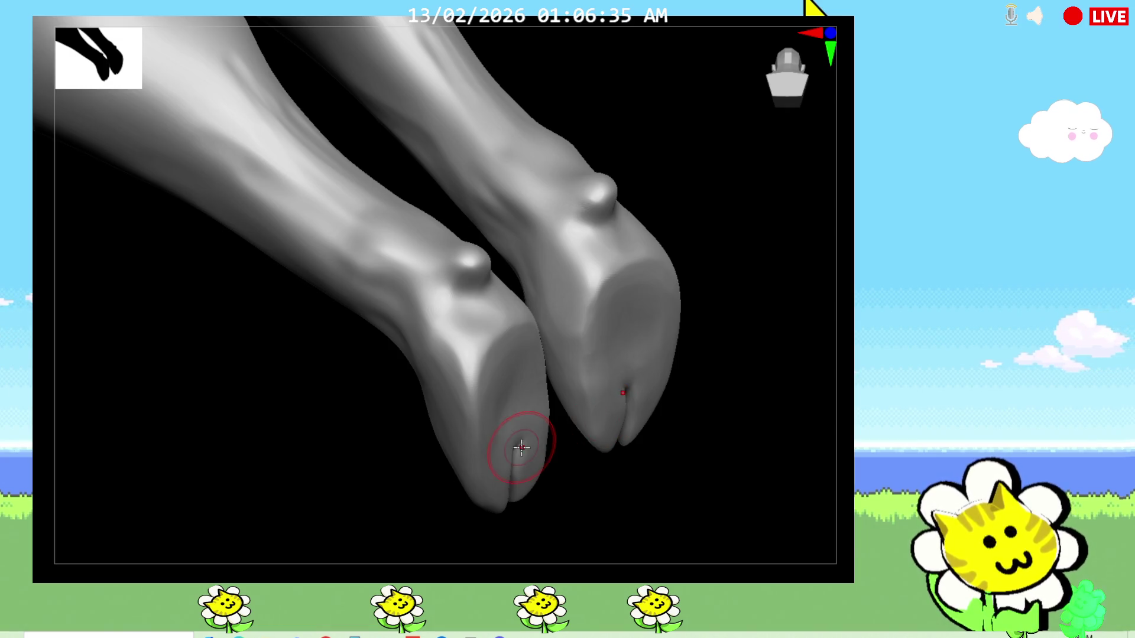
mouse_move(678, 479)
left_mouse_down()
mouse_move(679, 461)
mouse_move(712, 456)
mouse_move(689, 502)
mouse_move(672, 486)
mouse_move(687, 479)
mouse_move(638, 482)
mouse_move(639, 364)
left_mouse_up()
left_click_drag(480, 397, 455, 381)
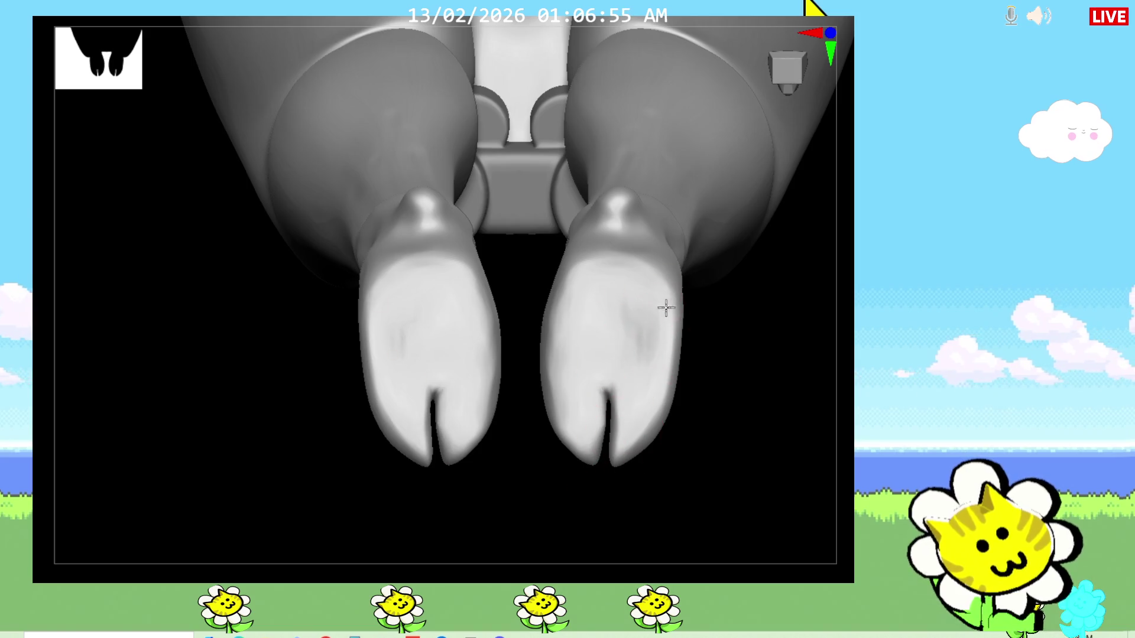
mouse_move(621, 468)
left_mouse_down()
mouse_move(736, 518)
mouse_move(749, 386)
mouse_move(731, 503)
mouse_move(785, 419)
left_mouse_up()
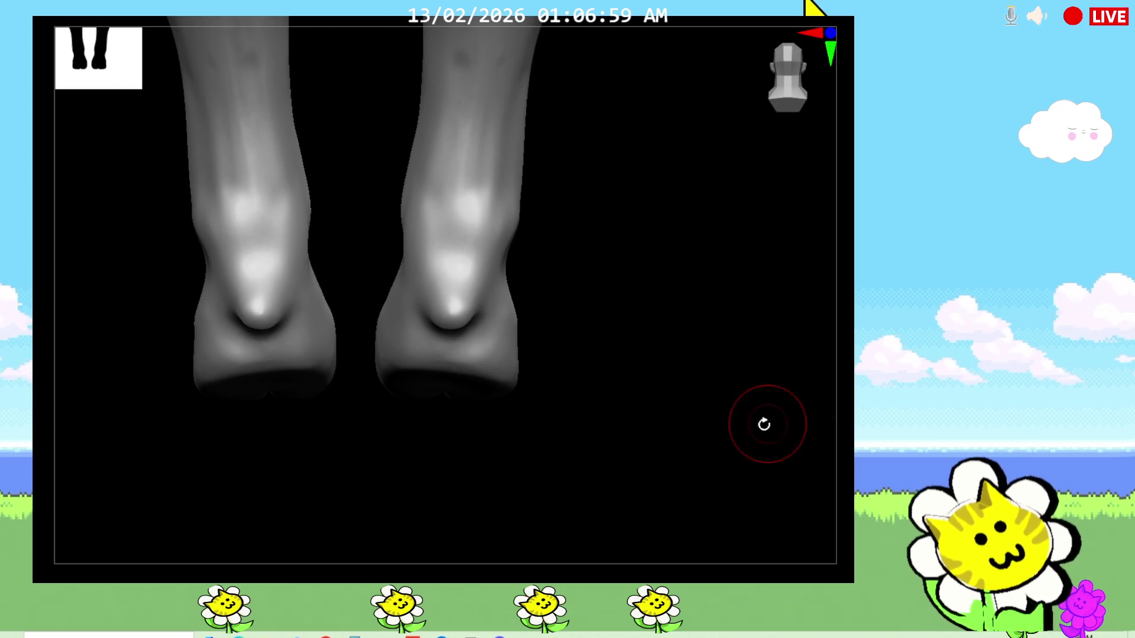
mouse_move(571, 440)
left_mouse_down()
mouse_move(621, 452)
mouse_move(670, 432)
left_mouse_up()
left_click_drag(546, 509, 661, 448)
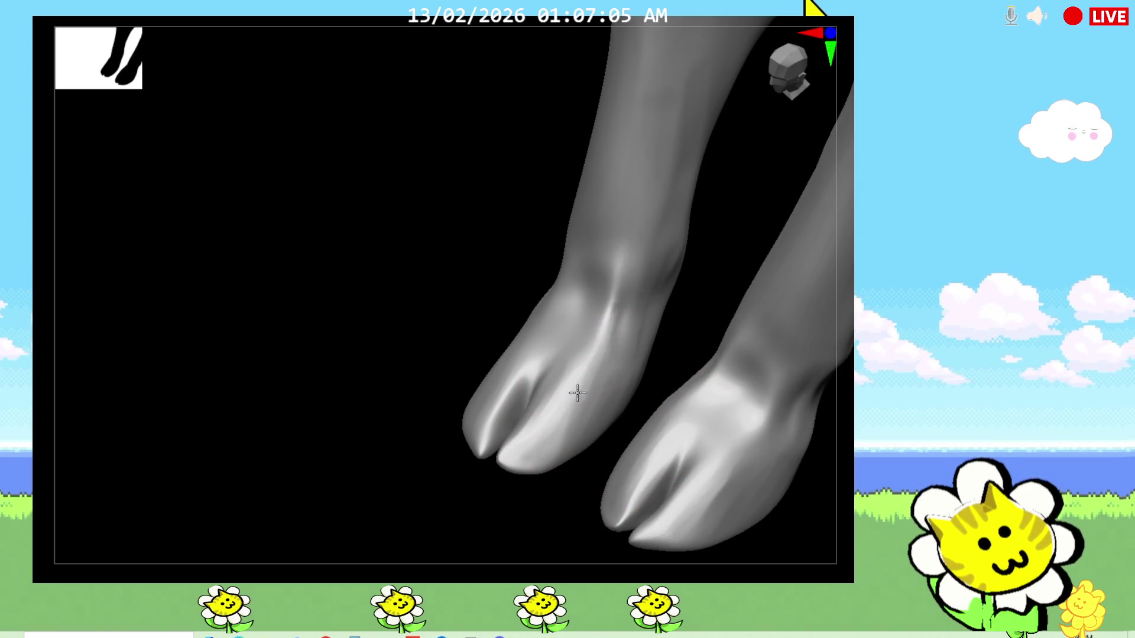
mouse_move(380, 472)
left_mouse_down("shift")
mouse_move(418, 489)
mouse_move(736, 421)
left_mouse_up("shift")
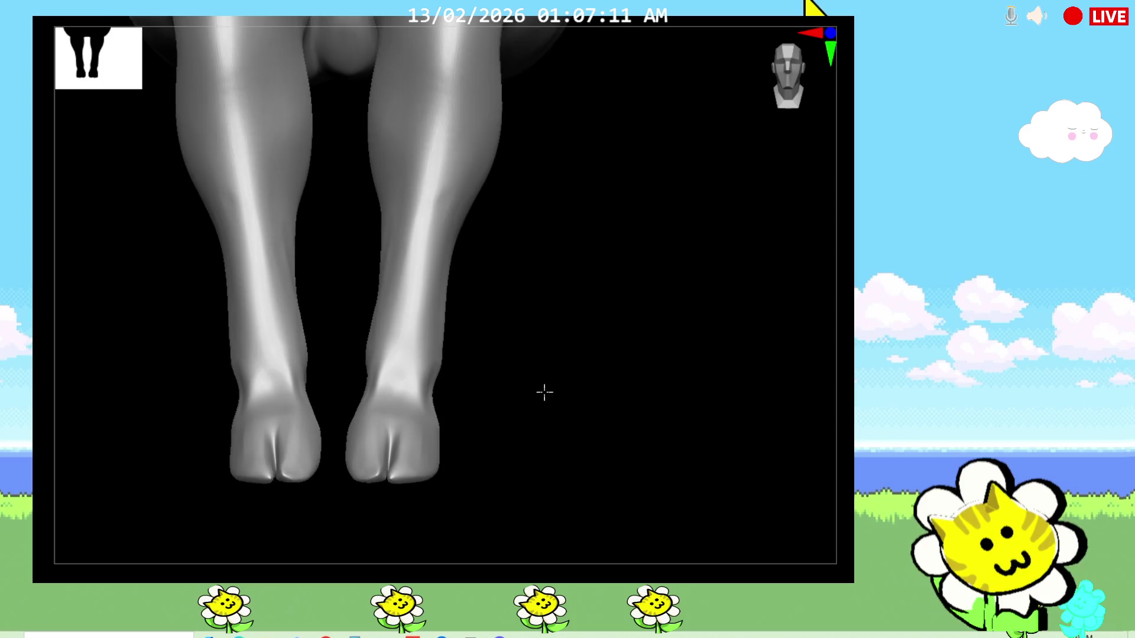
left_click_drag(542, 391, 543, 435)
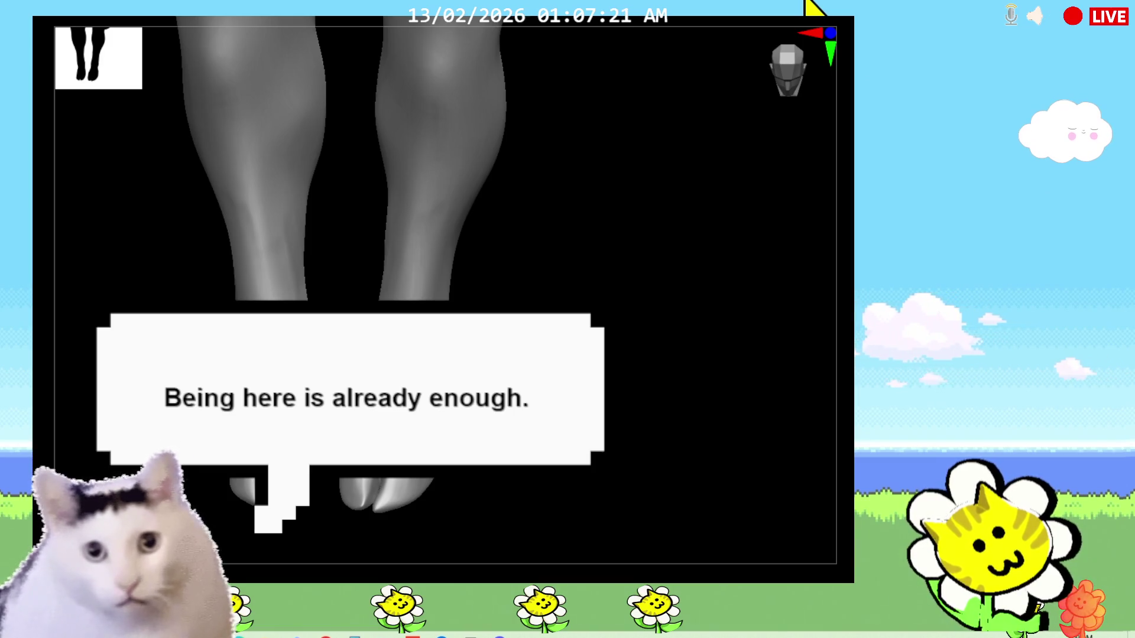
mouse_move(372, 346)
right_mouse_down()
mouse_move(421, 373)
mouse_move(481, 363)
mouse_move(621, 462)
mouse_move(514, 356)
mouse_move(596, 515)
right_mouse_up()
mouse_move(567, 372)
right_mouse_down()
mouse_move(555, 353)
mouse_move(620, 355)
right_mouse_up()
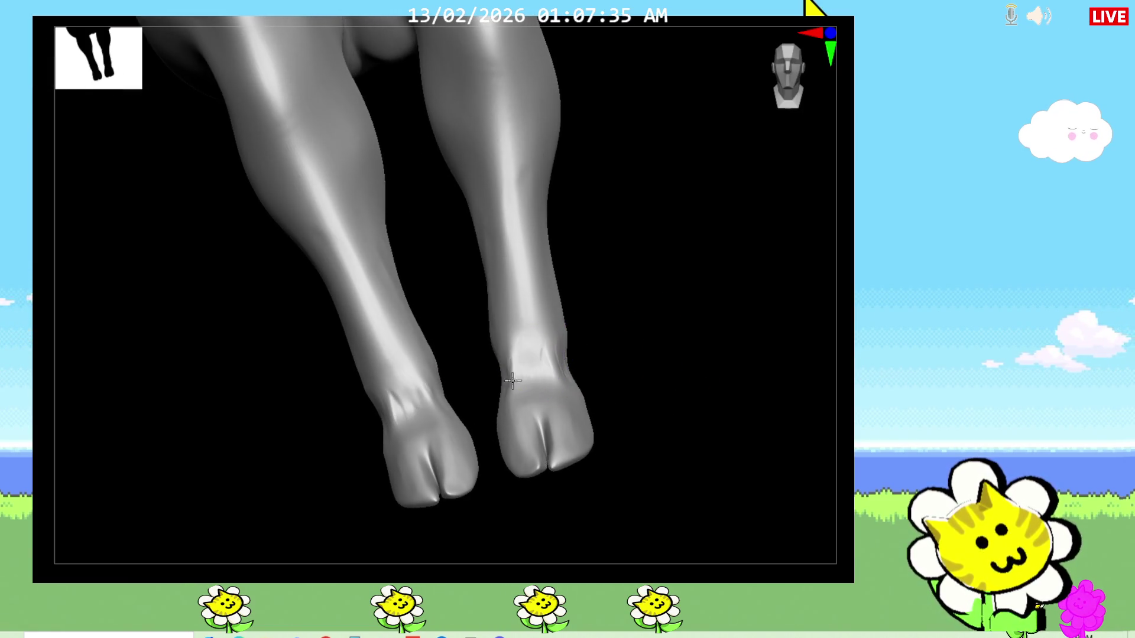
right_click_drag(666, 461, 547, 502)
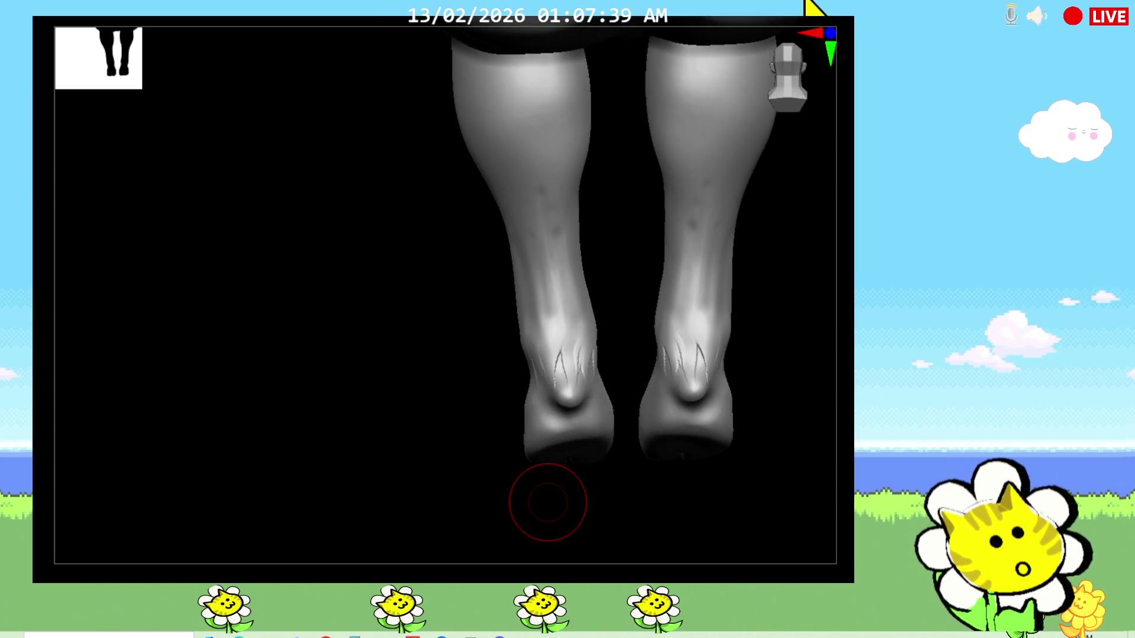
mouse_move(547, 501)
right_mouse_down()
mouse_move(629, 444)
mouse_move(434, 373)
right_mouse_up()
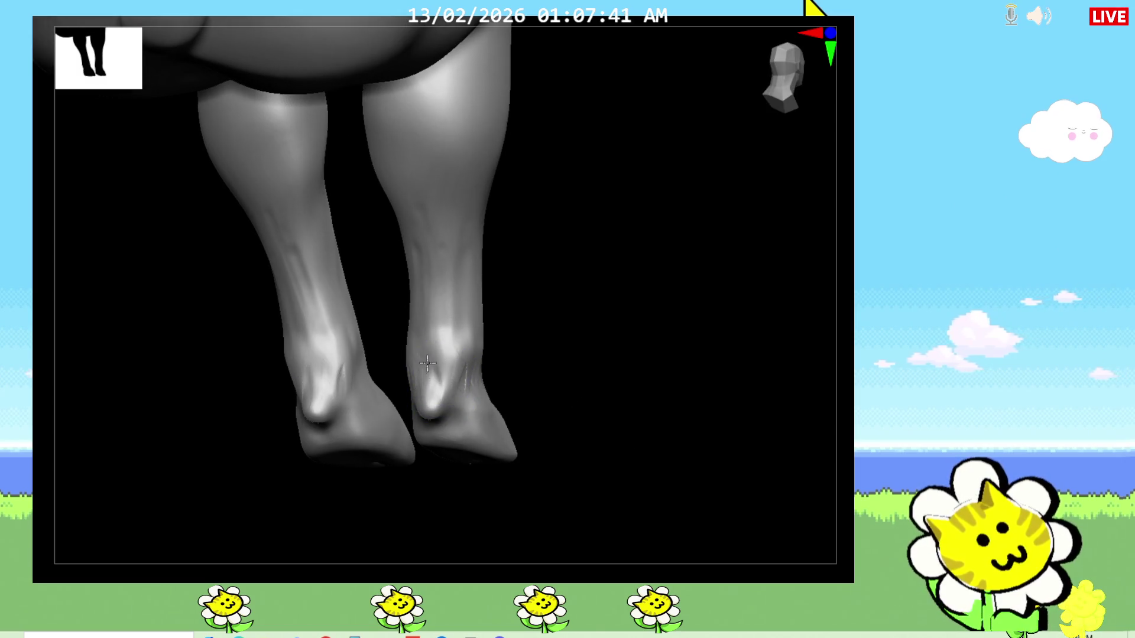
right_click_drag(611, 430, 601, 435)
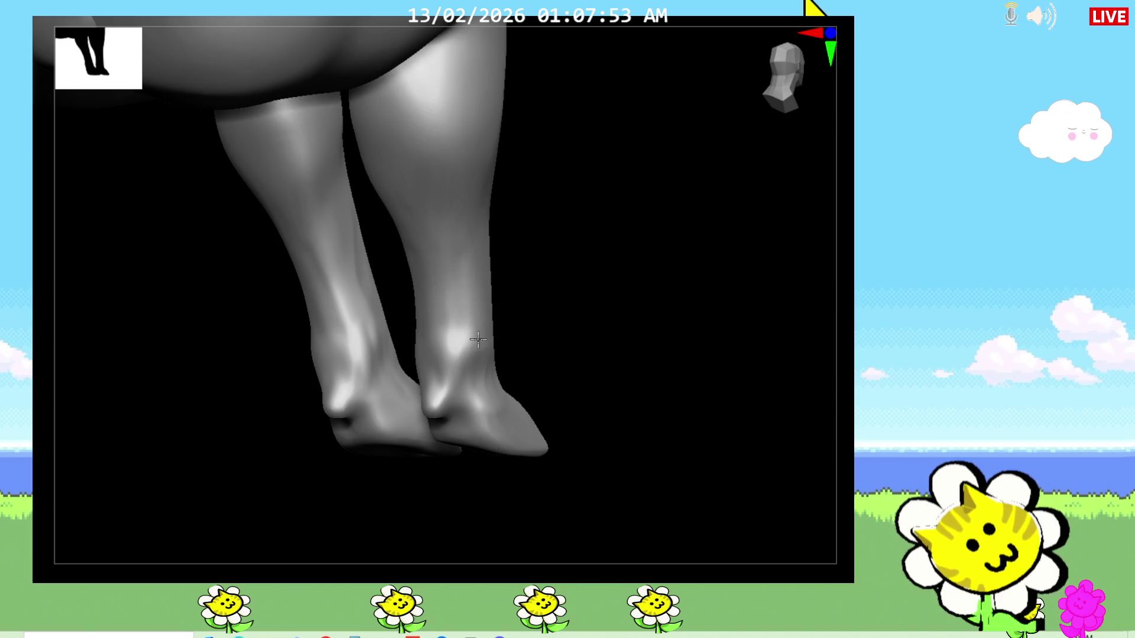
right_click_drag(525, 428, 626, 414)
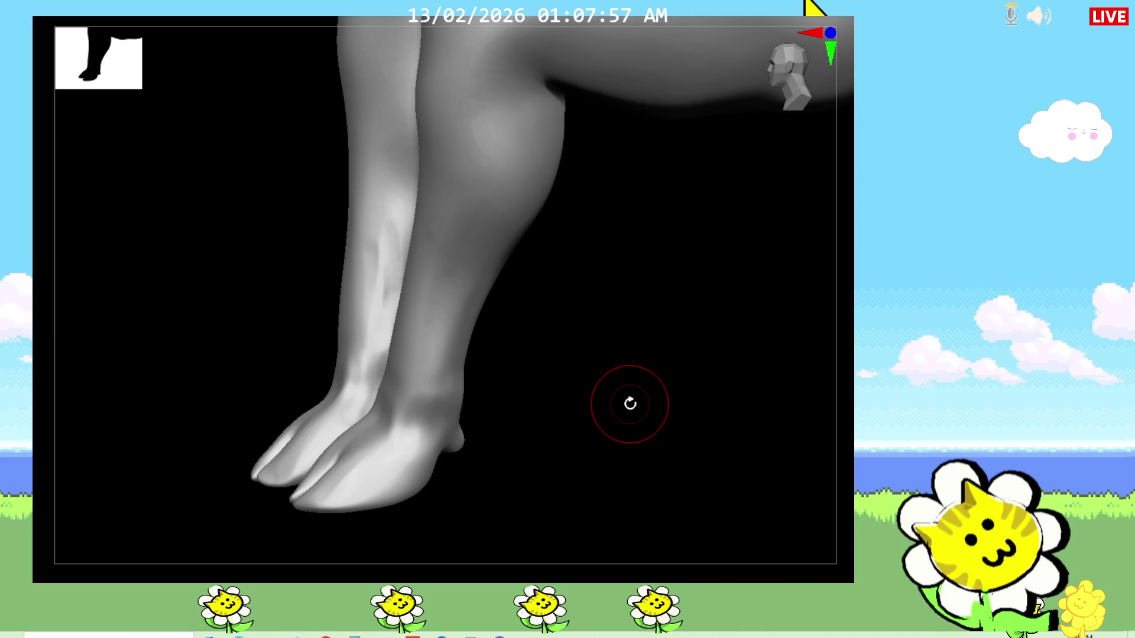
Set the brush alpha to Alpha Off and shade the ankle
key("F3")
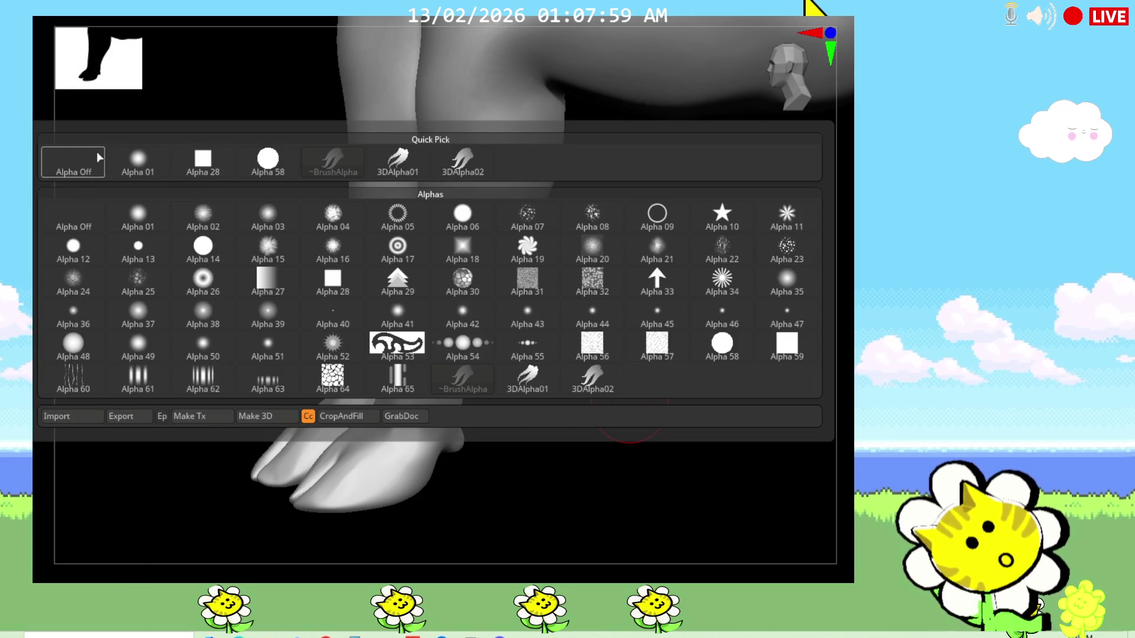
left_click(84, 162)
left_click_drag(404, 396, 412, 396)
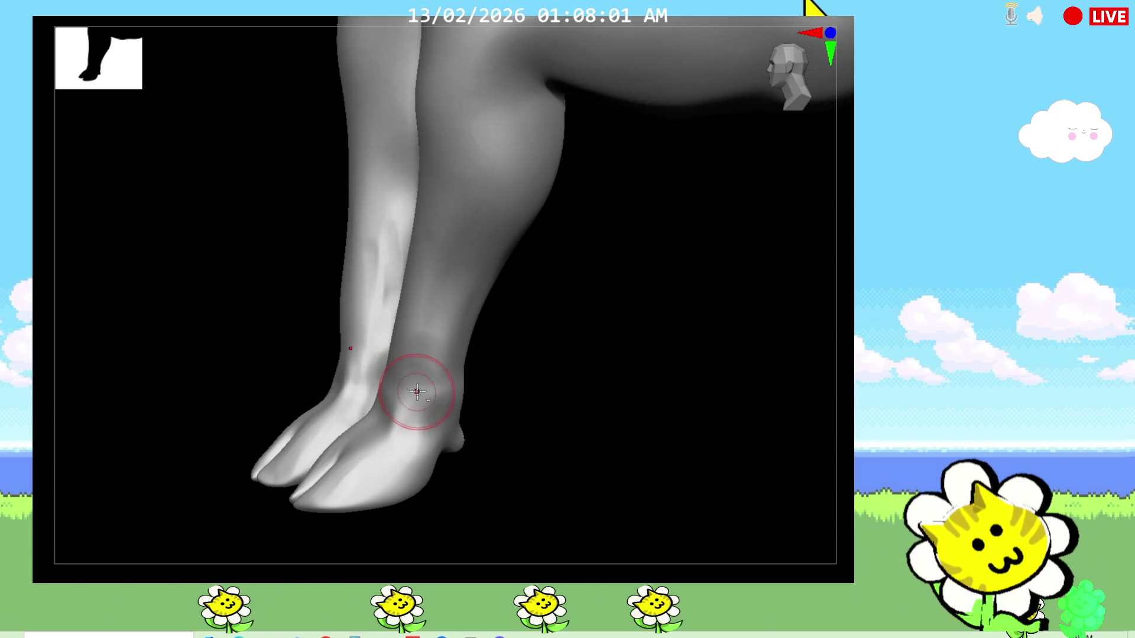
left_click_drag(570, 467, 588, 434)
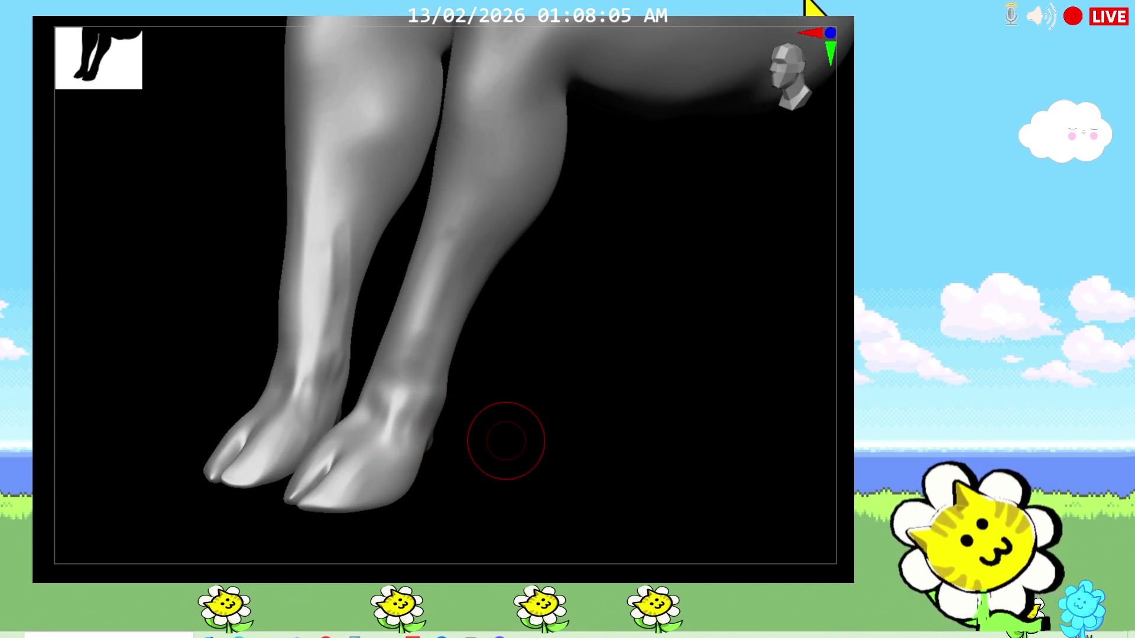
key("space")
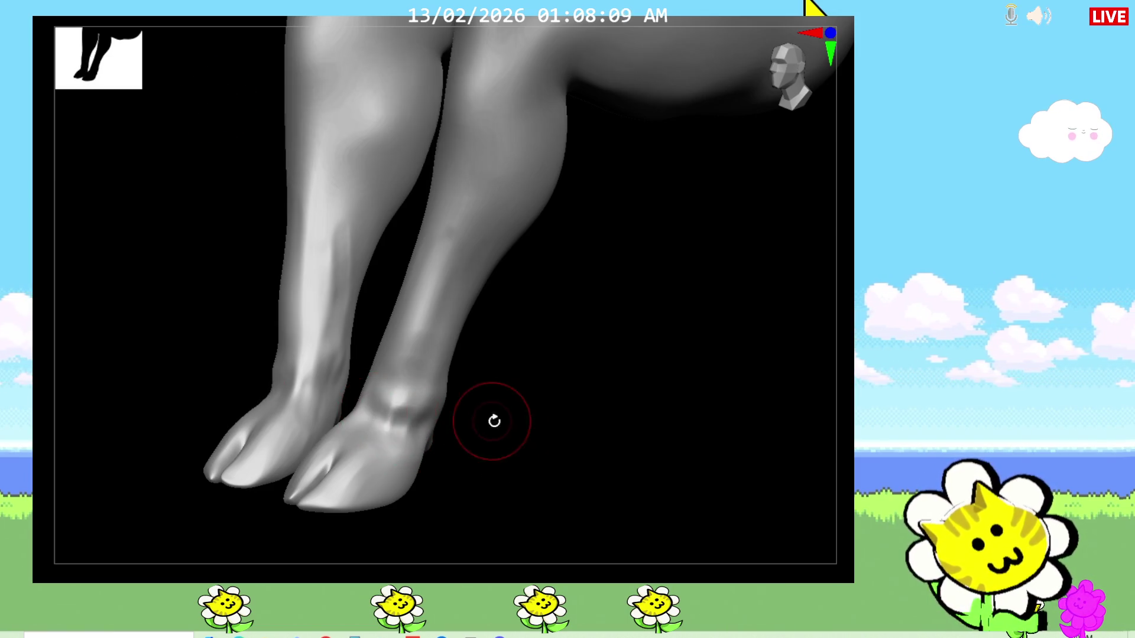
left_click_drag(482, 417, 394, 415)
mouse_move(483, 410)
left_mouse_down()
mouse_move(416, 408)
mouse_move(458, 388)
mouse_move(414, 364)
left_mouse_up()
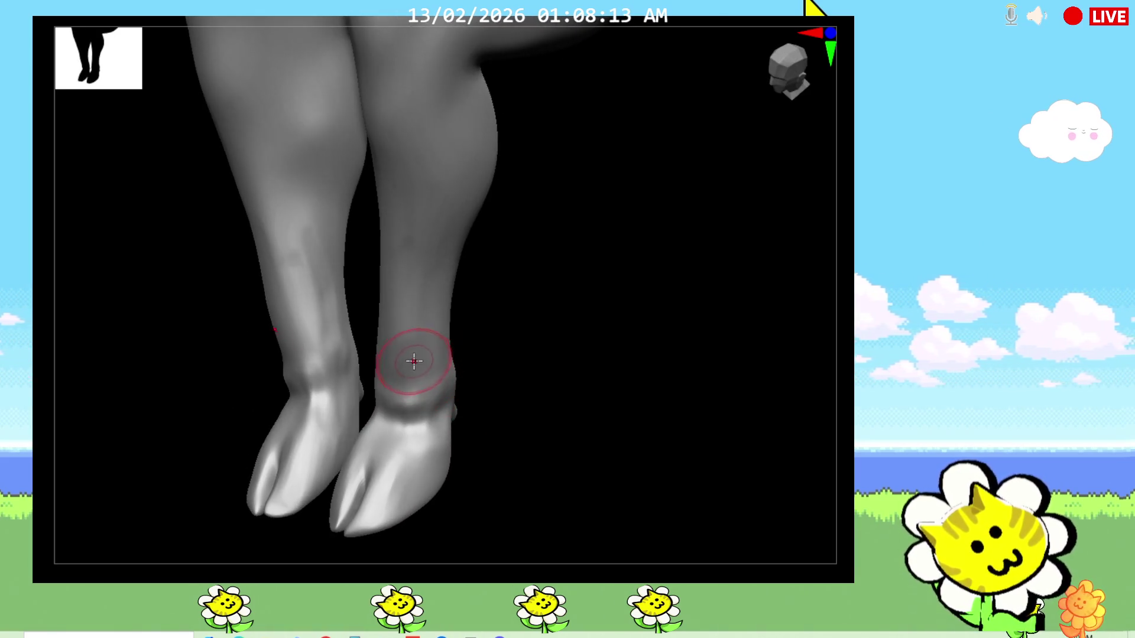
left_click_drag(492, 328, 462, 337)
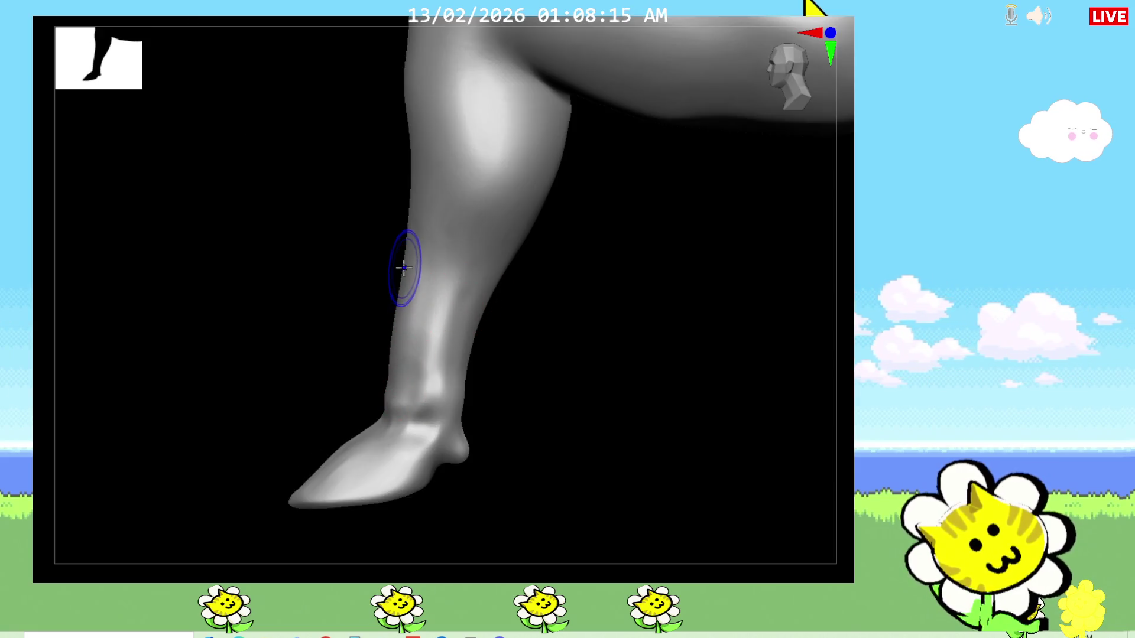
left_click_drag(407, 292, 532, 408)
left_click_drag(416, 462, 505, 461)
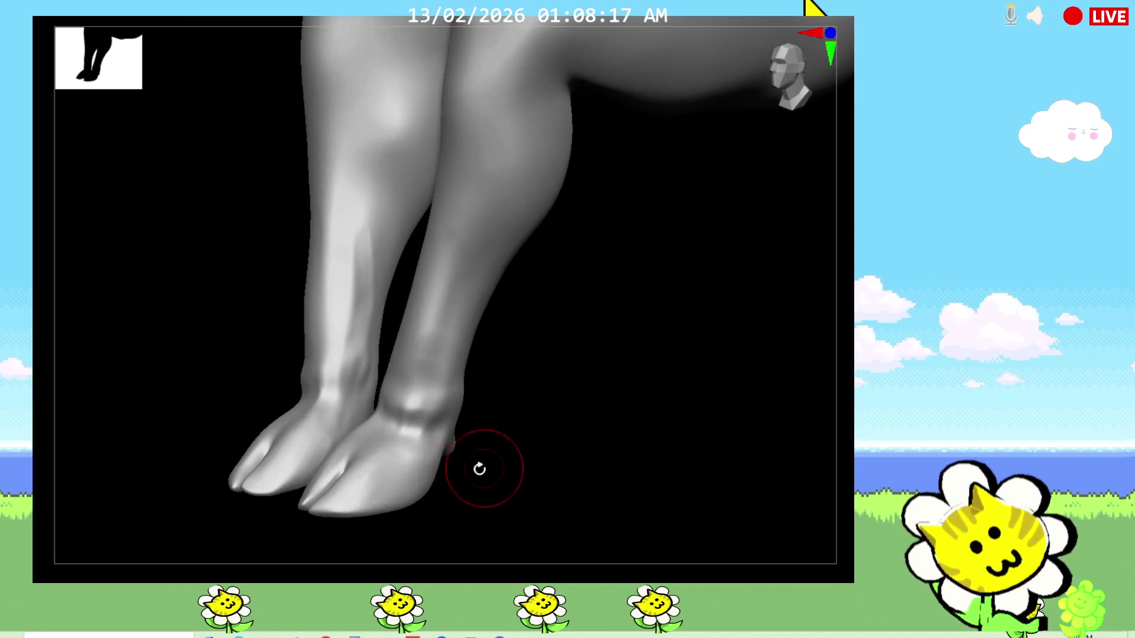
Refine the hoof surfaces and add lower-leg detail on both legs
mouse_move(392, 450)
left_mouse_down()
mouse_move(407, 470)
mouse_move(373, 523)
left_mouse_up()
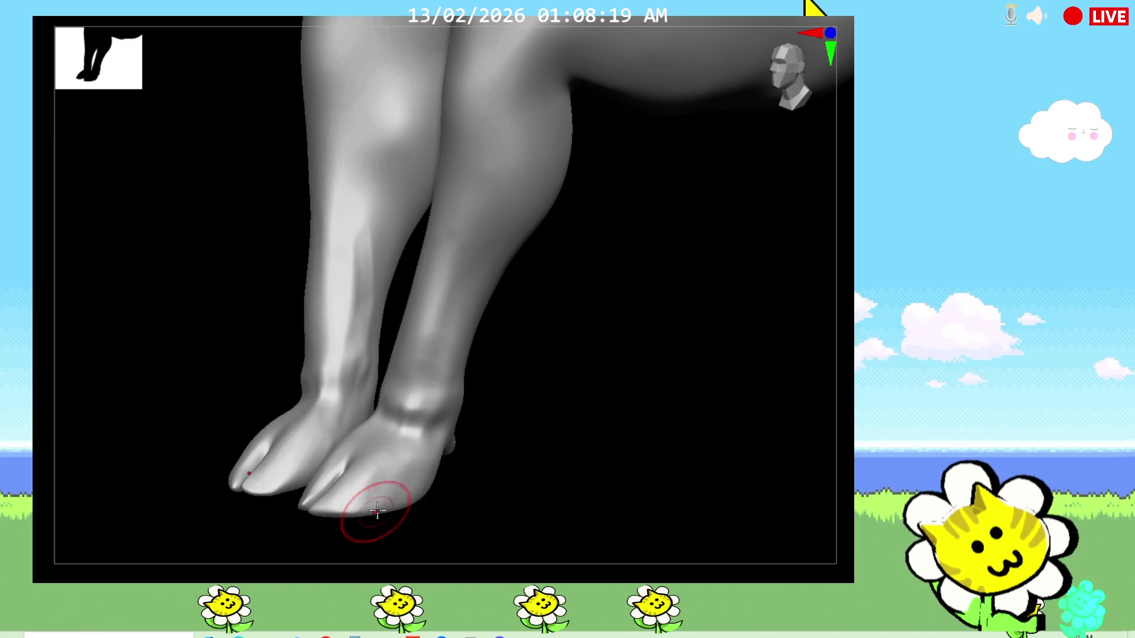
left_click_drag(510, 477, 532, 461)
left_click_drag(372, 461, 364, 497)
mouse_move(479, 408)
left_mouse_down()
mouse_move(472, 309)
mouse_move(417, 292)
left_mouse_up()
left_click_drag(533, 390, 585, 403)
mouse_move(483, 182)
left_mouse_down()
mouse_move(461, 266)
mouse_move(501, 226)
mouse_move(499, 278)
mouse_move(484, 222)
left_mouse_up()
left_click_drag(443, 302, 413, 461)
middle_click_drag(559, 355, 570, 352)
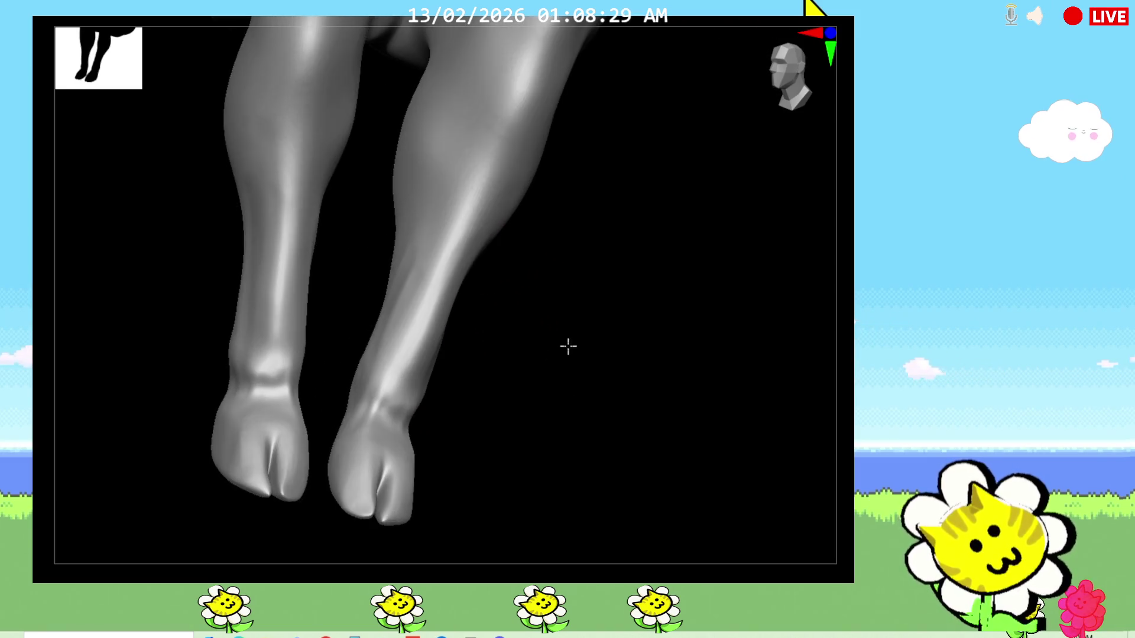
left_click_drag(461, 285, 417, 372)
mouse_move(532, 328)
right_mouse_down()
mouse_move(549, 380)
mouse_move(485, 393)
mouse_move(461, 355)
right_mouse_up()
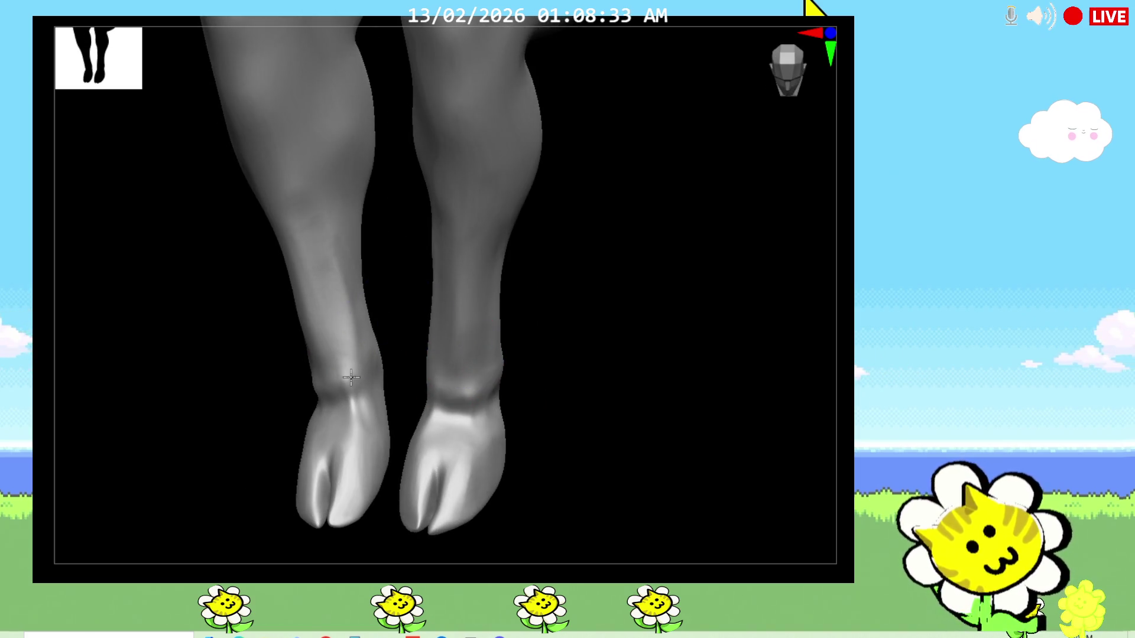
right_click_drag(573, 425, 599, 515)
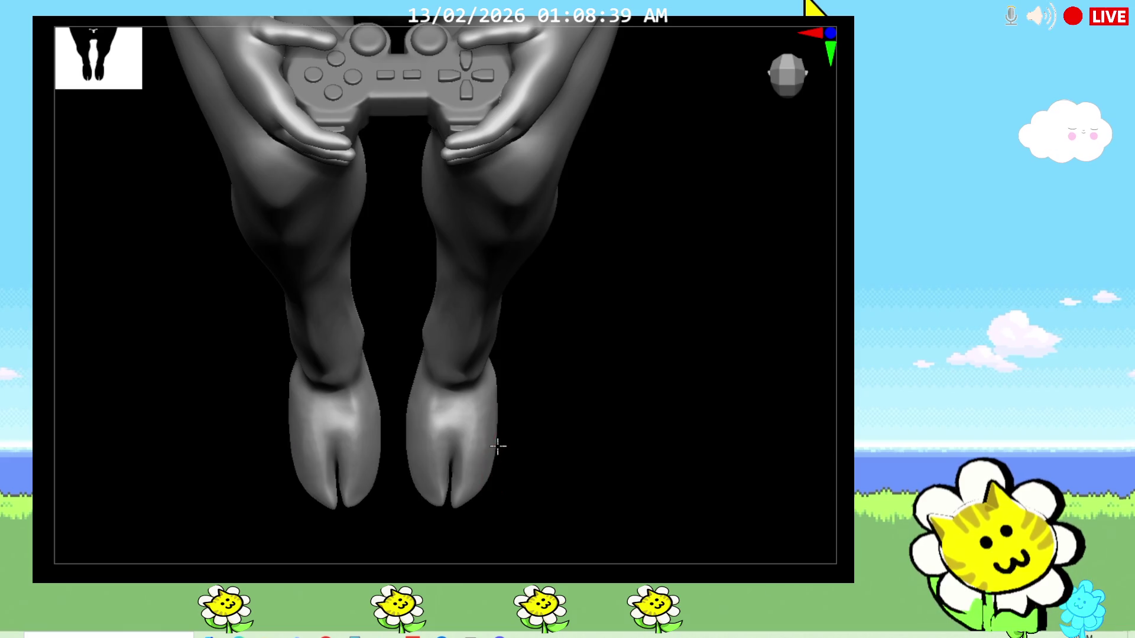
Sculpt both hooves symmetrically and the outer edge of the right leg
left_click_drag(509, 451, 501, 458)
right_click_drag(549, 443, 532, 399)
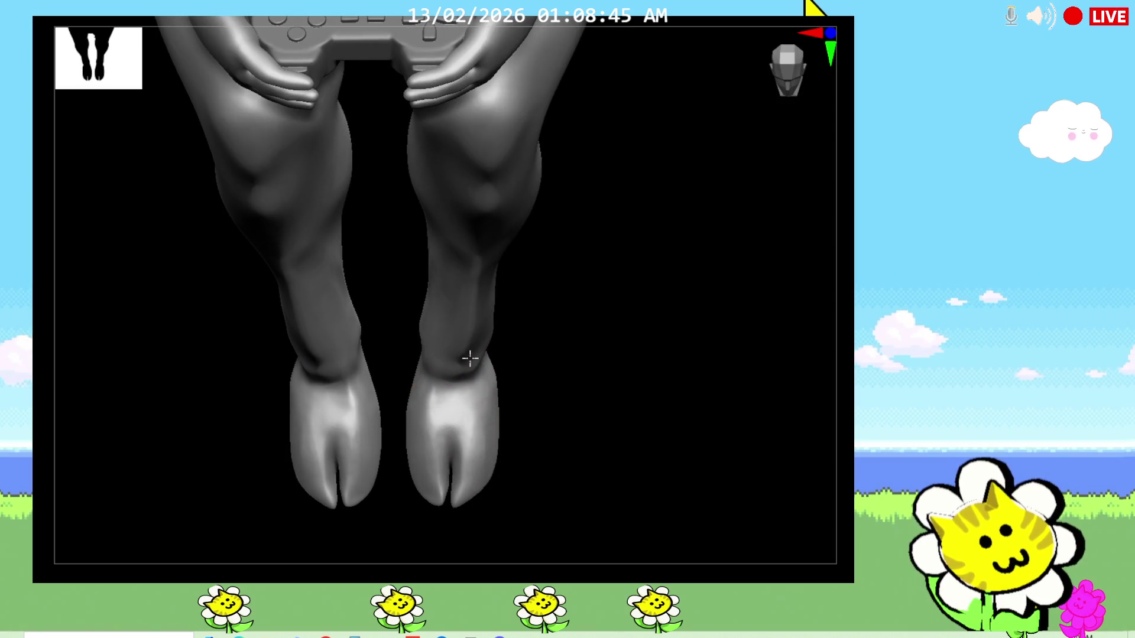
mouse_move(692, 443)
right_mouse_down()
mouse_move(682, 486)
mouse_move(657, 518)
mouse_move(645, 493)
mouse_move(701, 466)
mouse_move(722, 557)
right_mouse_up()
left_click_drag(674, 355, 700, 142)
left_click_drag(691, 266, 707, 135)
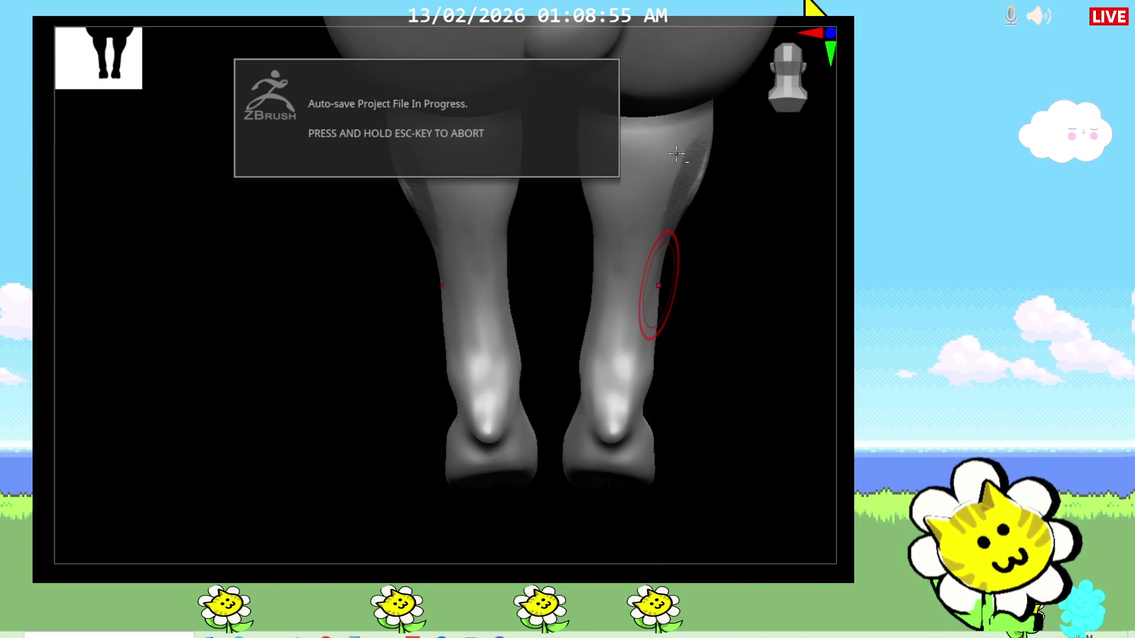
right_click_drag(714, 368, 692, 337)
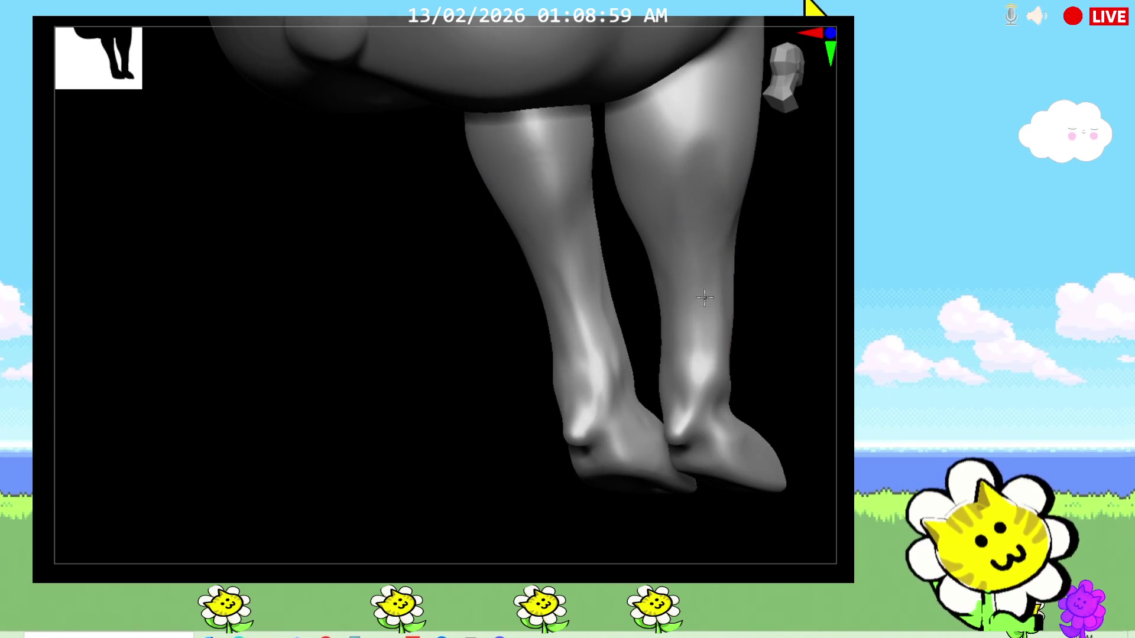
mouse_move(670, 339)
right_mouse_down()
mouse_move(435, 514)
mouse_move(725, 507)
mouse_move(719, 515)
mouse_move(721, 505)
right_mouse_up()
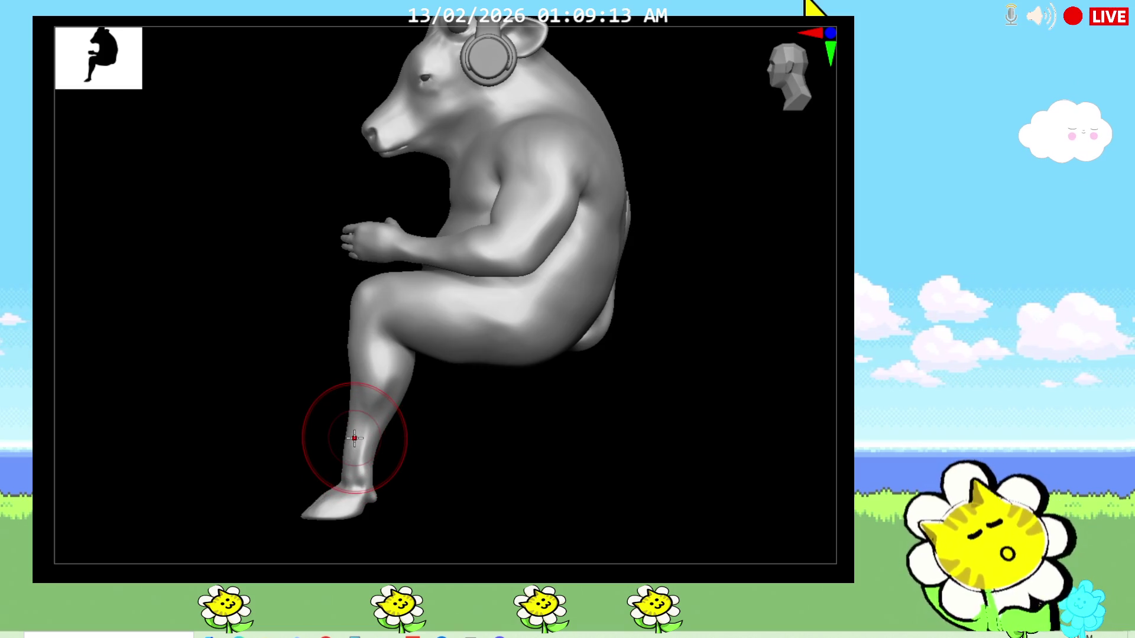
left_click_drag(469, 439, 375, 510)
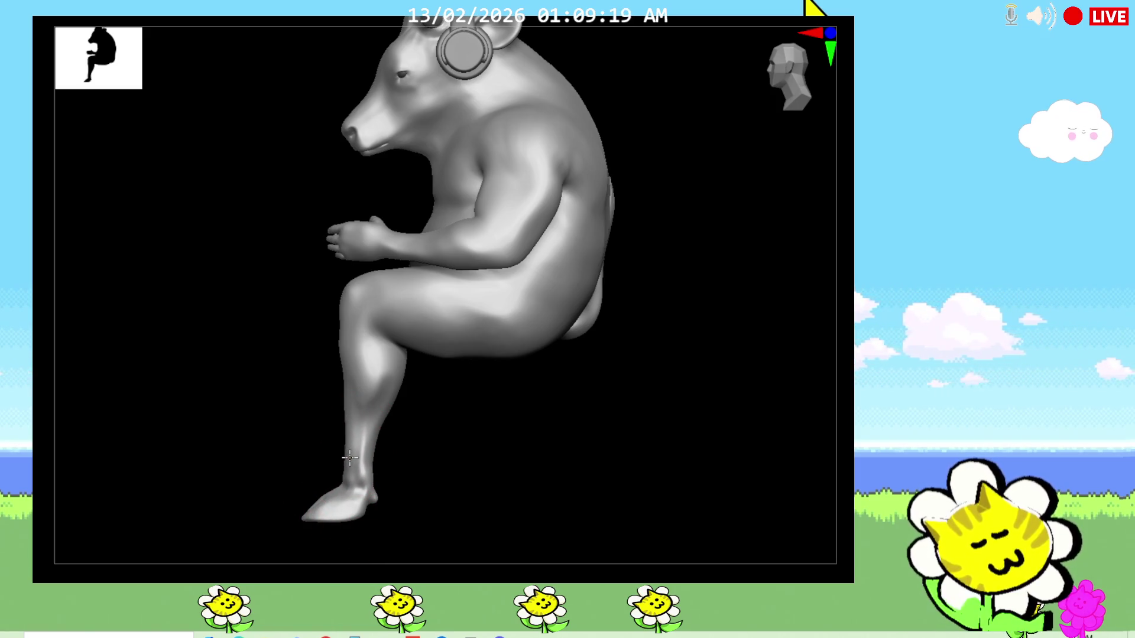
scroll(532, 461, "down", 5)
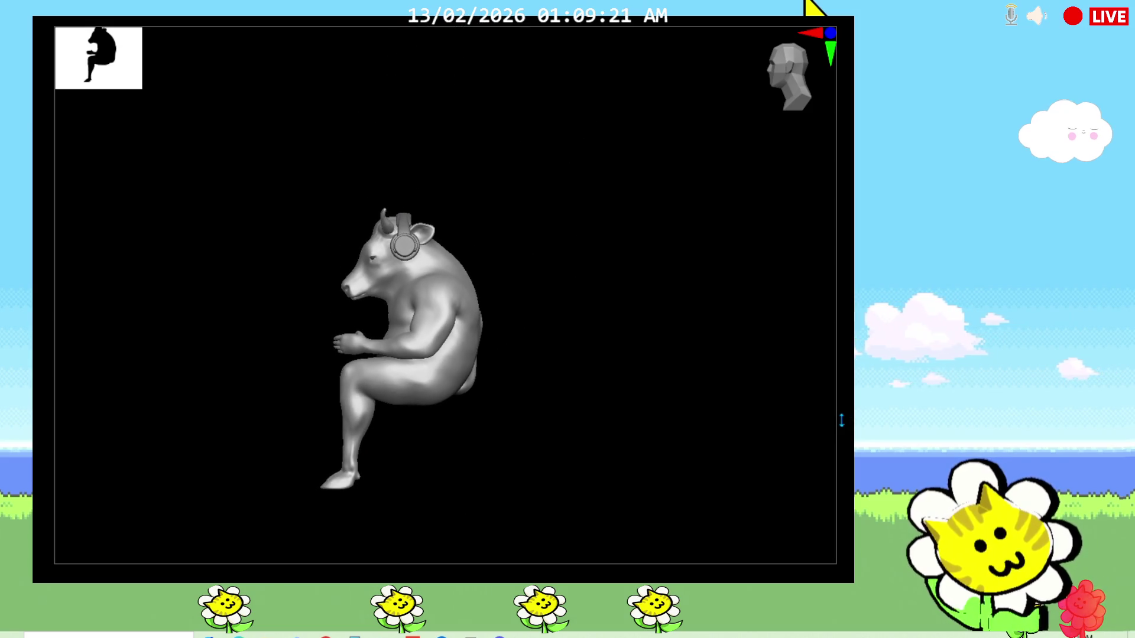
left_click_drag(841, 422, 849, 413)
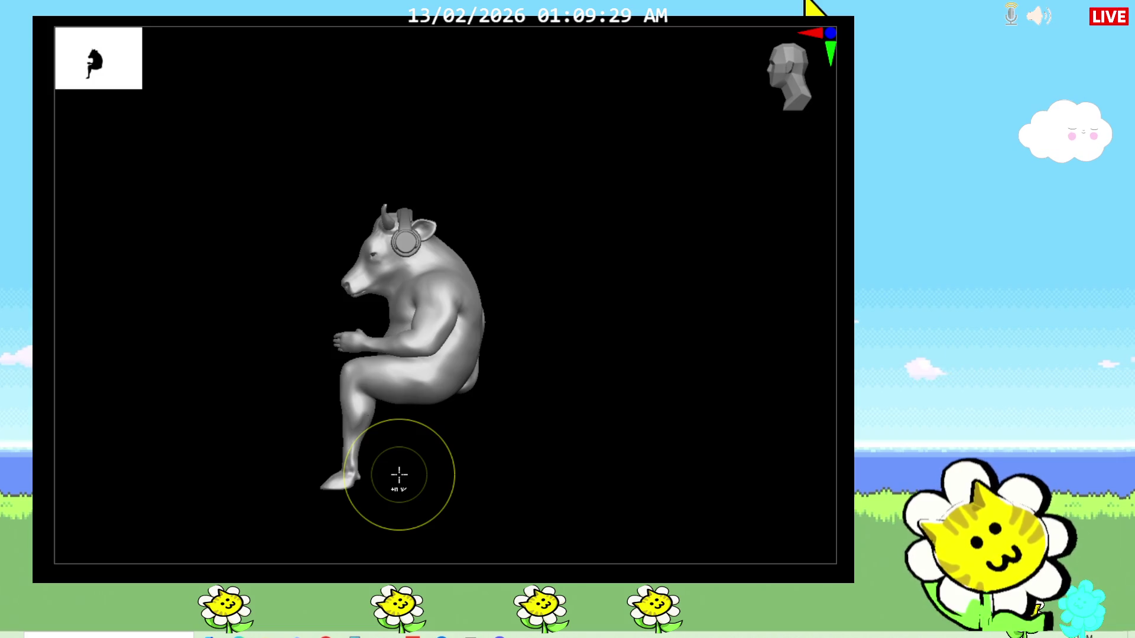
Paint a freehand mask over the lower legs
key("b")
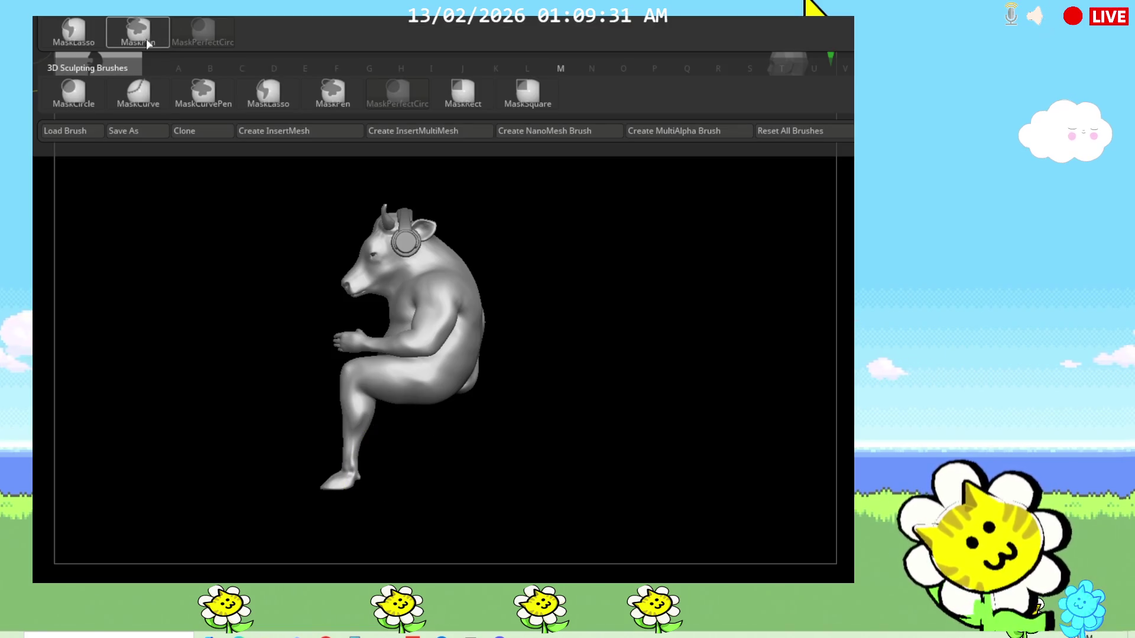
left_click(138, 32)
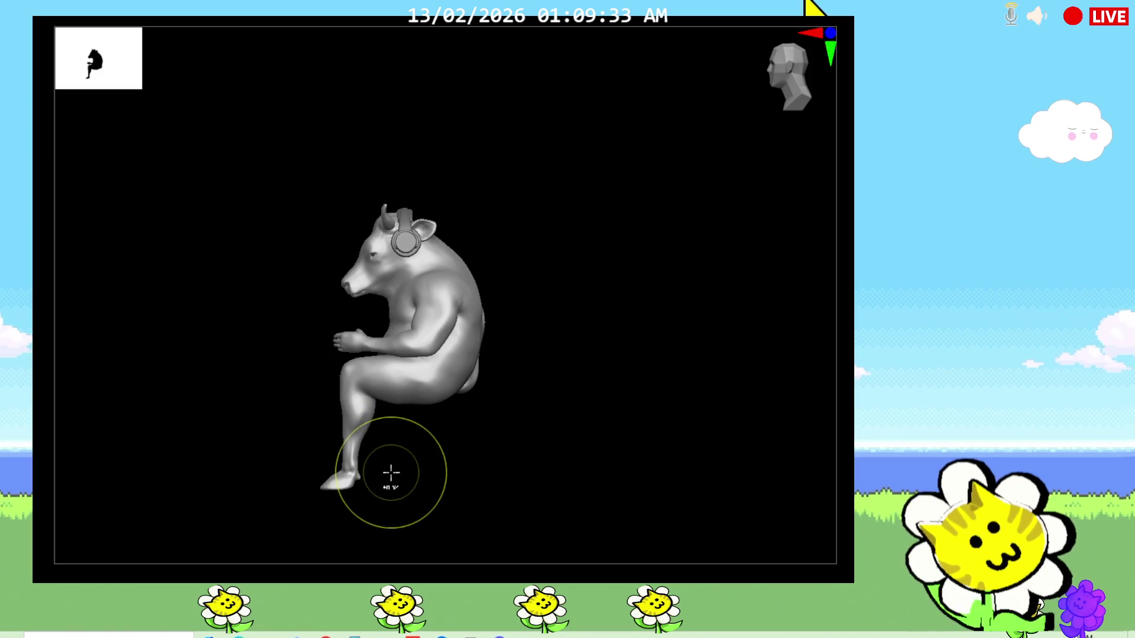
key("b")
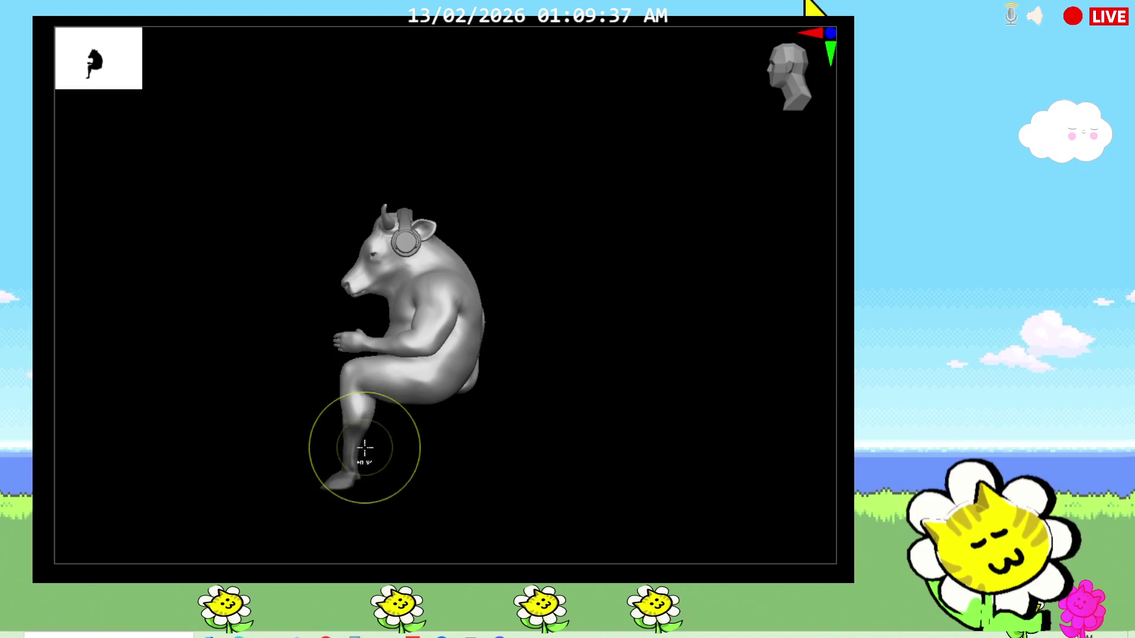
left_click_drag(350, 426, 354, 479, "ctrl")
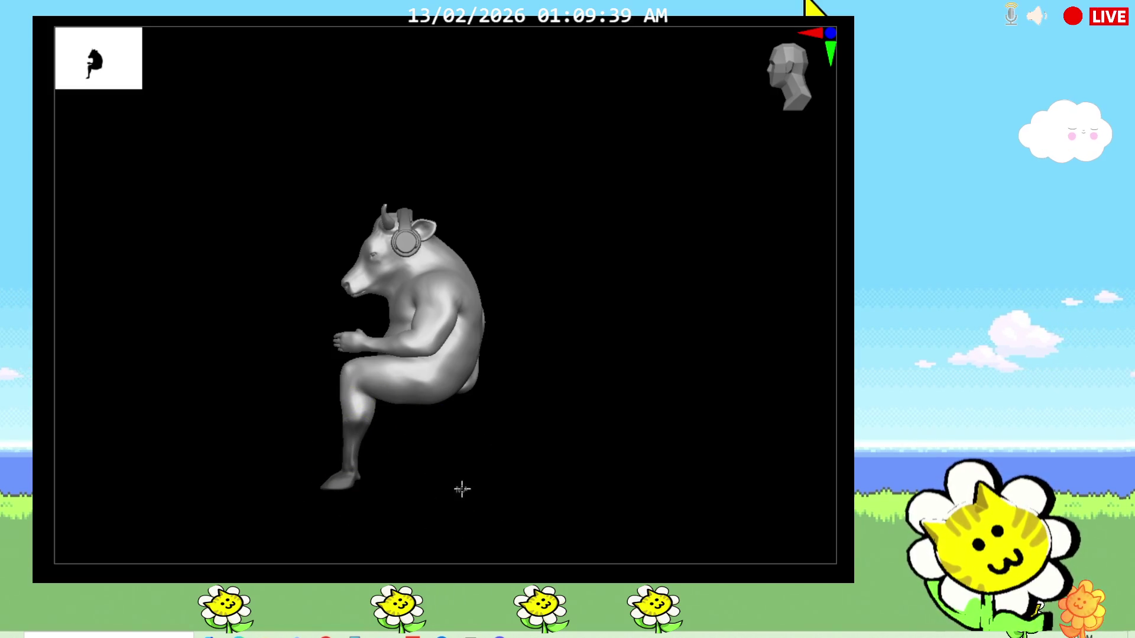
left_click_drag(373, 416, 359, 471, "ctrl")
Invert so only the lower legs are free, centre the Gizmo on the shins and scale them up slightly
left_click(403, 239)
left_click(789, 75)
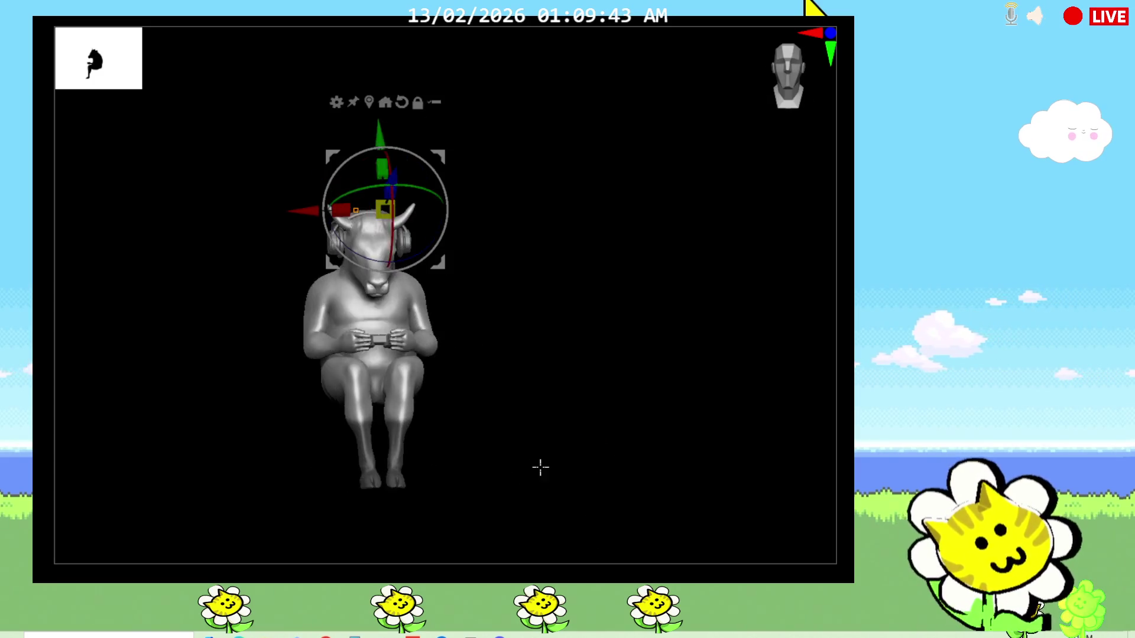
left_click(390, 429)
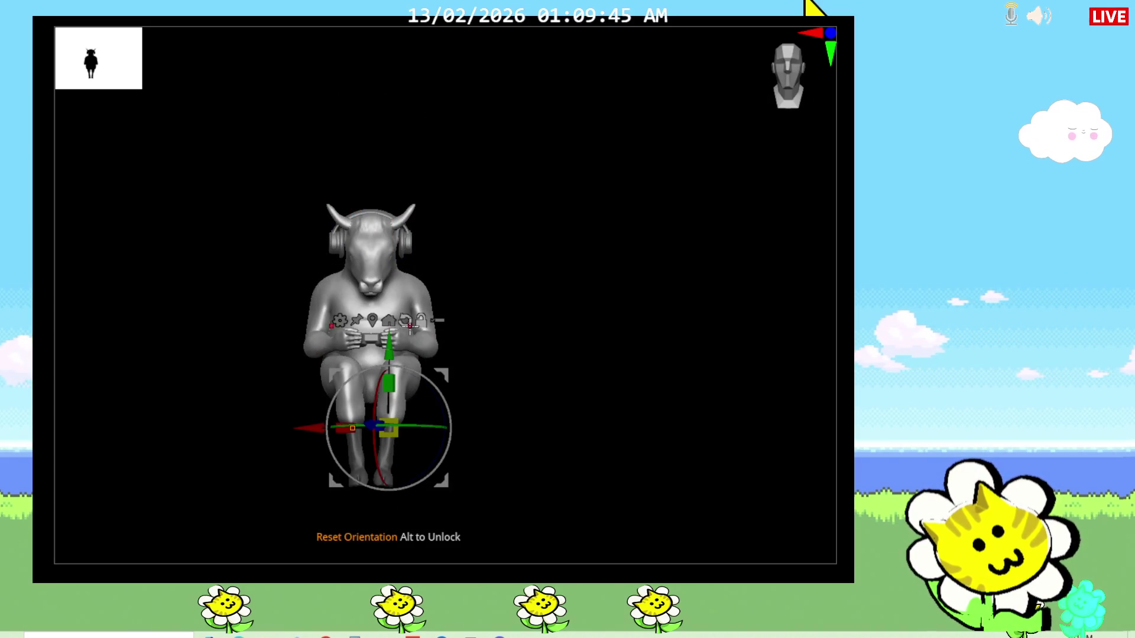
left_click(412, 327)
left_click(442, 385)
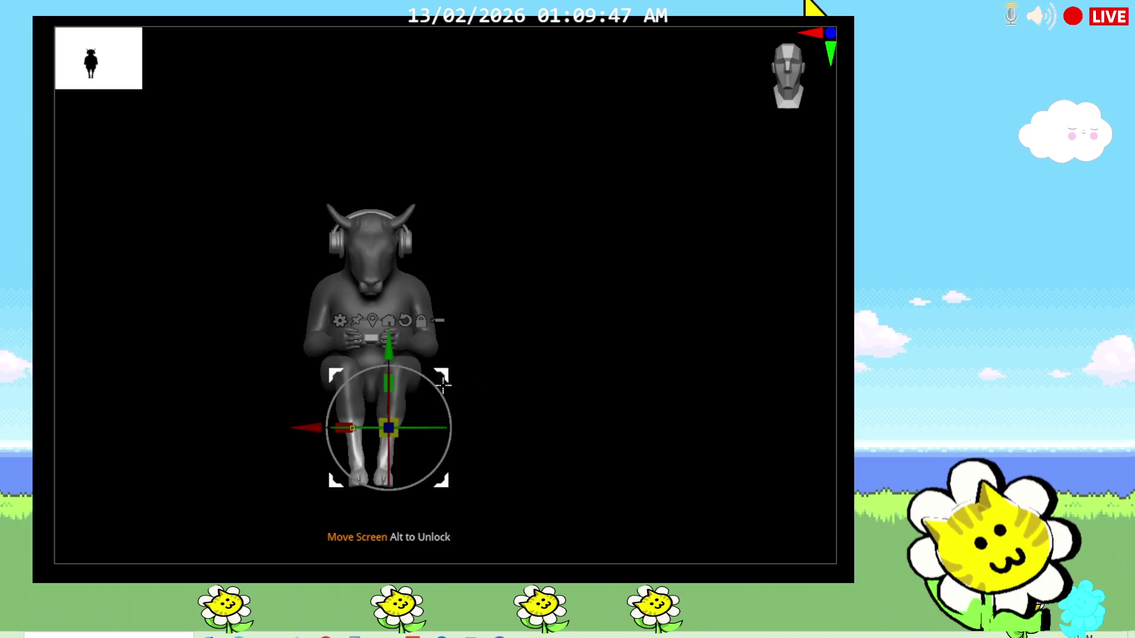
left_click_drag(390, 429, 413, 408)
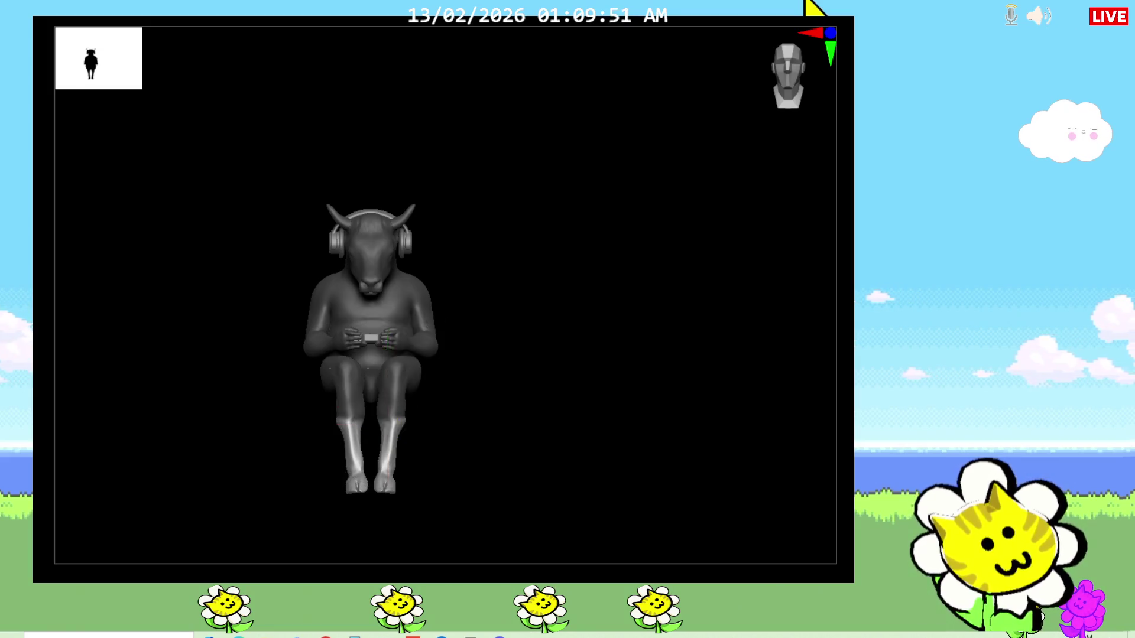
scroll(390, 425, "up", 5)
left_click_drag(443, 371, 437, 380)
Return to Draw mode and sculpt detail into the knees and the back of the legs
mouse_move(550, 458)
middle_mouse_down()
mouse_move(565, 530)
mouse_move(527, 488)
middle_mouse_up()
key("w")
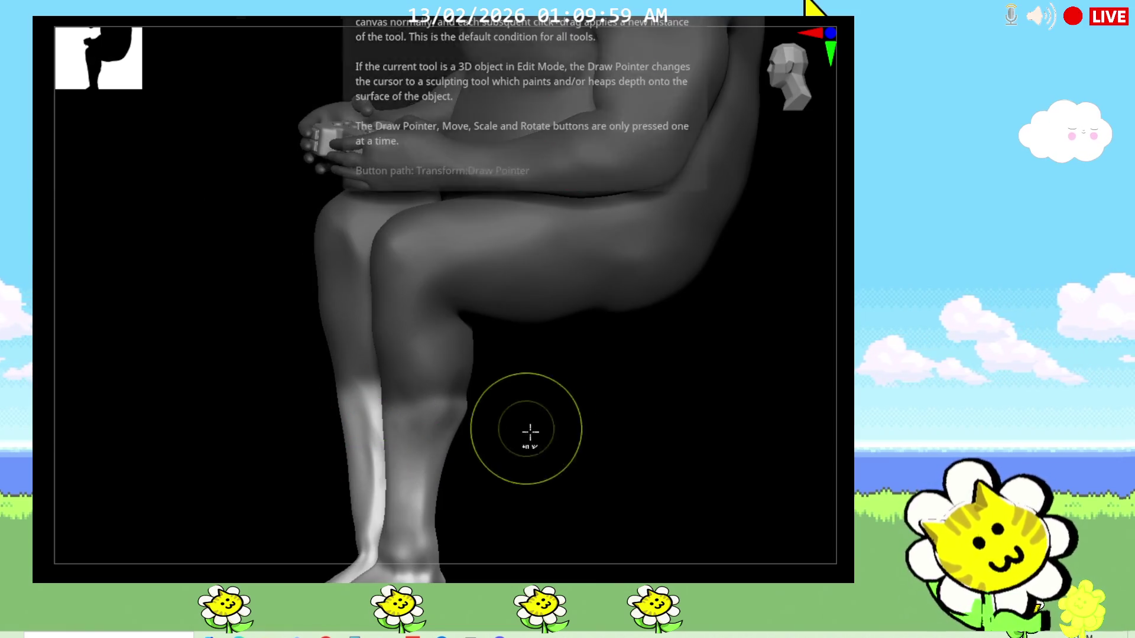
mouse_move(634, 466)
right_mouse_down()
mouse_move(531, 465)
mouse_move(434, 417)
mouse_move(621, 484)
right_mouse_up()
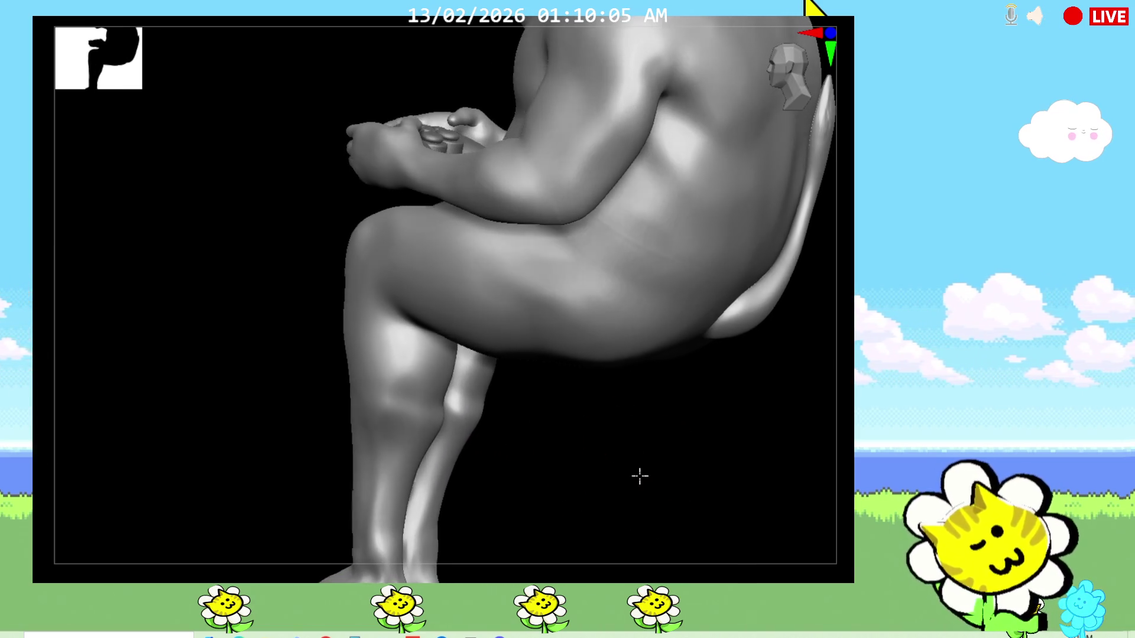
left_click_drag(403, 372, 434, 388)
right_click_drag(434, 388, 505, 440)
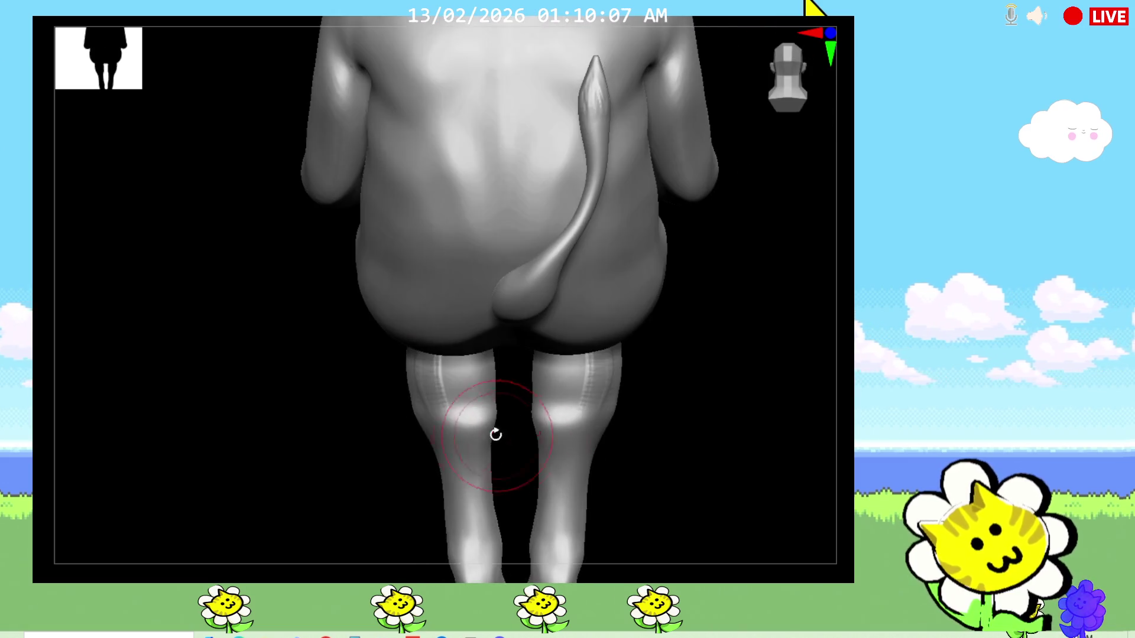
left_click_drag(461, 355, 470, 426)
left_click_drag(558, 355, 567, 425)
right_click_drag(480, 399, 429, 409)
left_click_drag(429, 409, 433, 352)
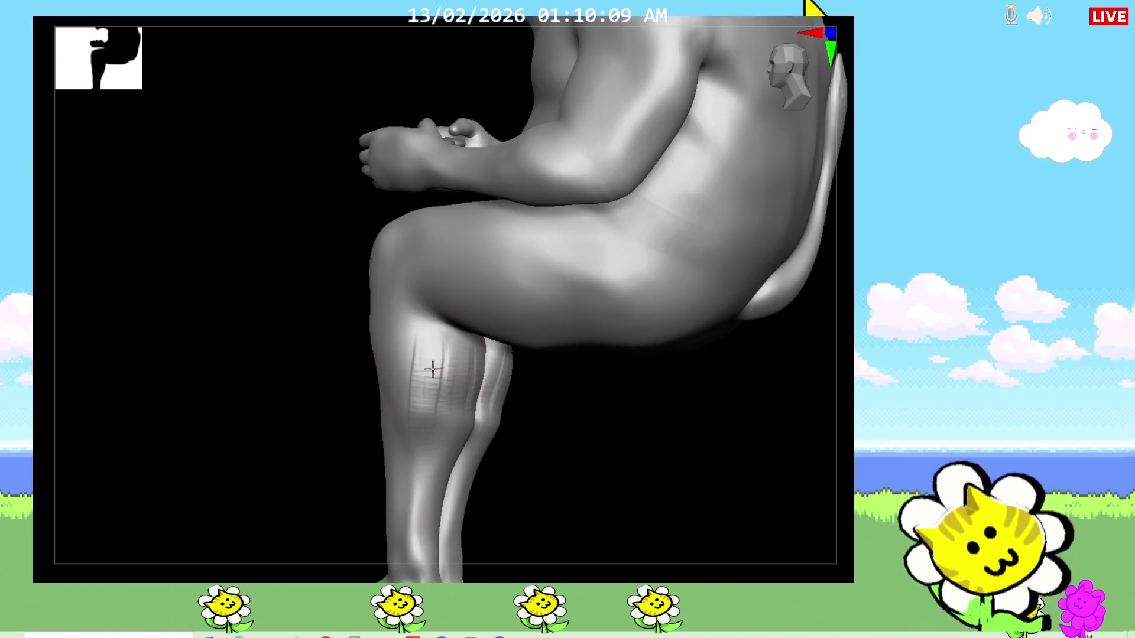
Sculpt muscle detail on both calves and the thigh
right_click_drag(469, 392, 532, 425)
left_click_drag(470, 373, 482, 443)
left_click_drag(567, 382, 577, 461)
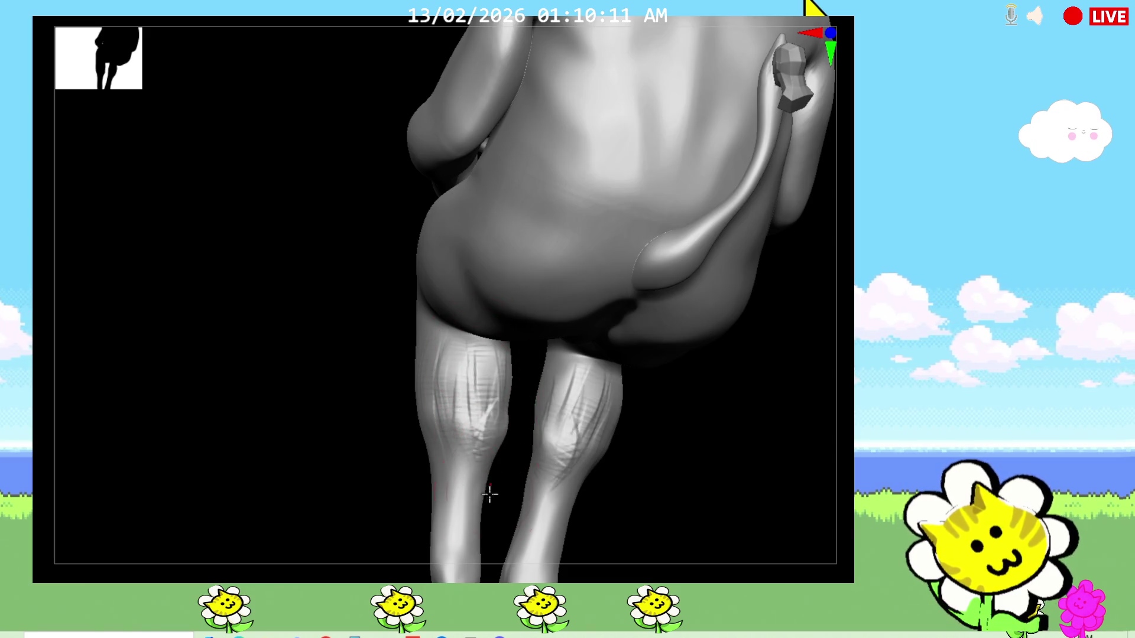
right_click_drag(577, 461, 611, 481)
left_click_drag(514, 390, 512, 457)
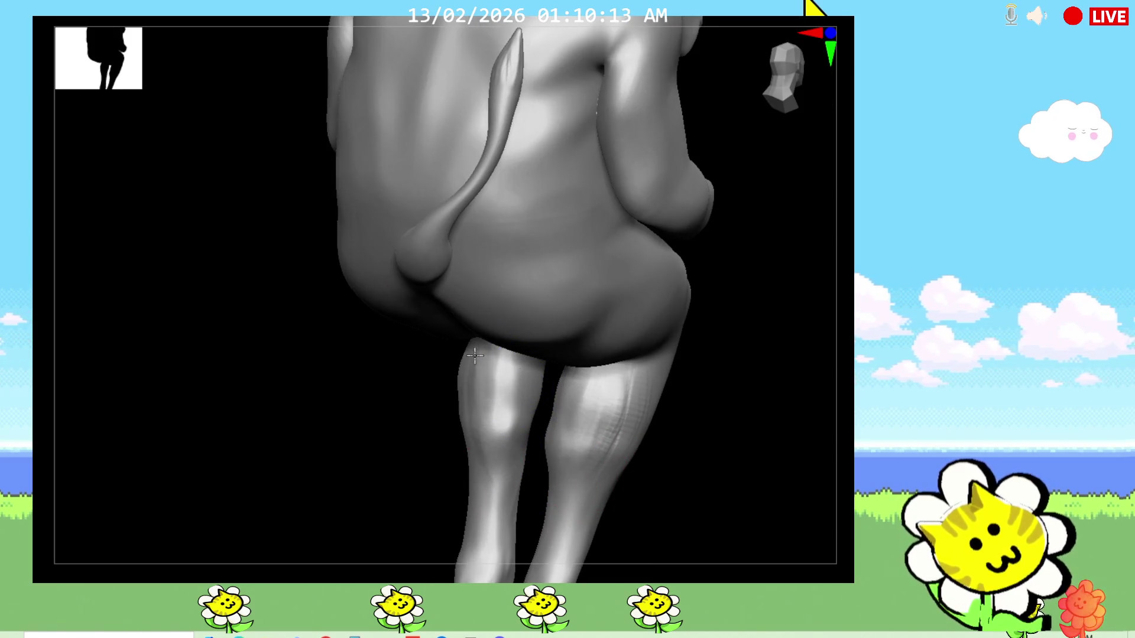
right_click_drag(462, 432, 444, 372)
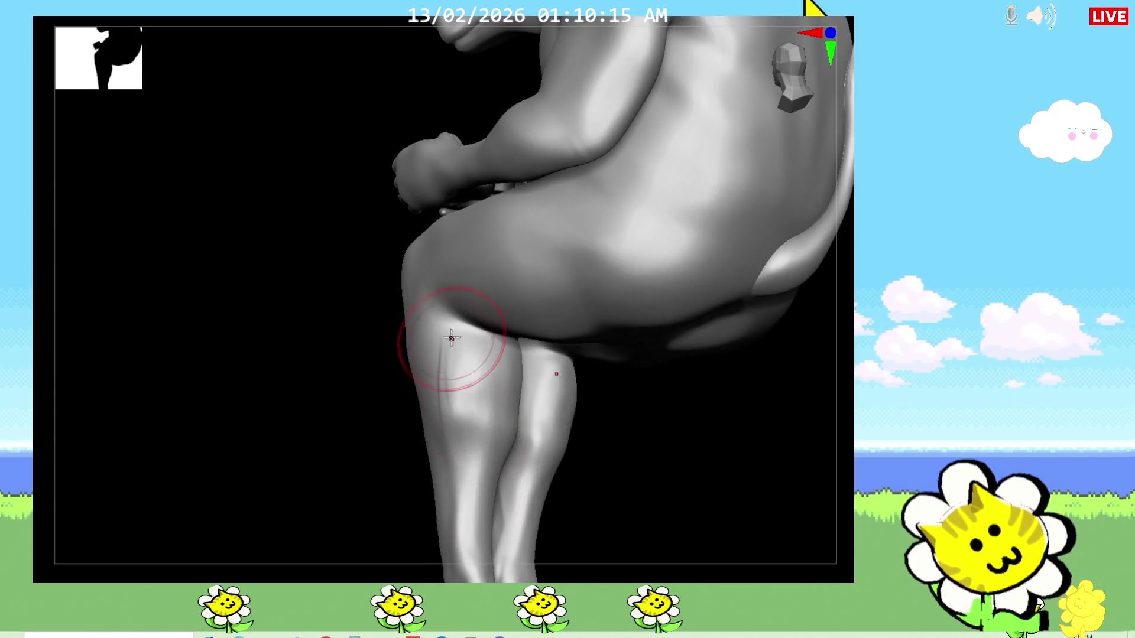
left_click_drag(448, 336, 453, 399)
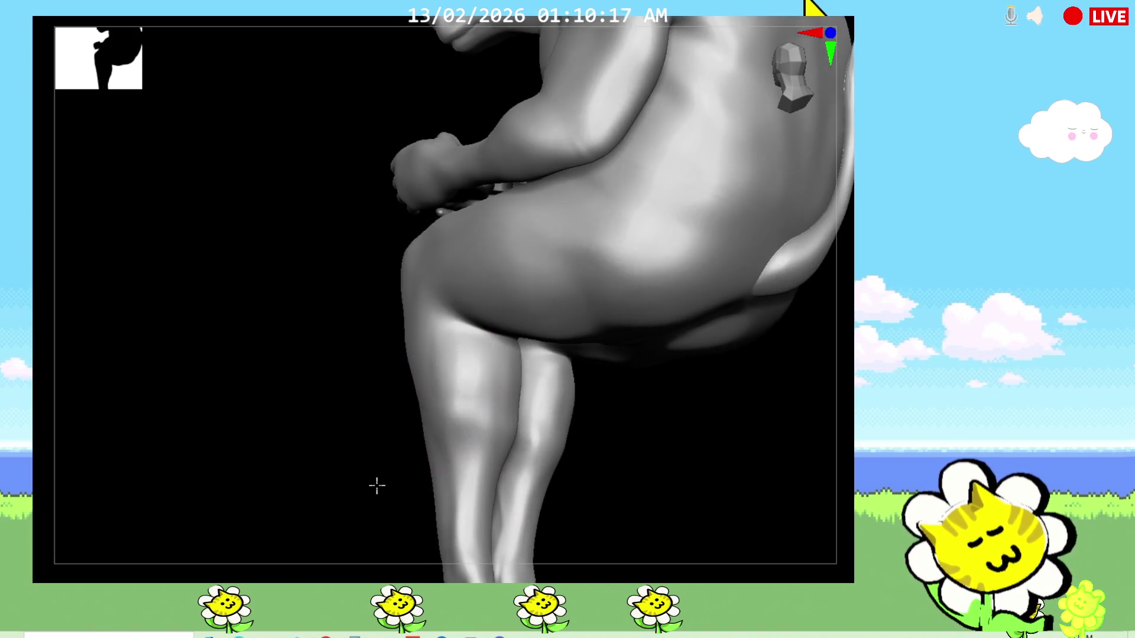
right_click_drag(370, 481, 454, 411)
right_click_drag(580, 459, 600, 436)
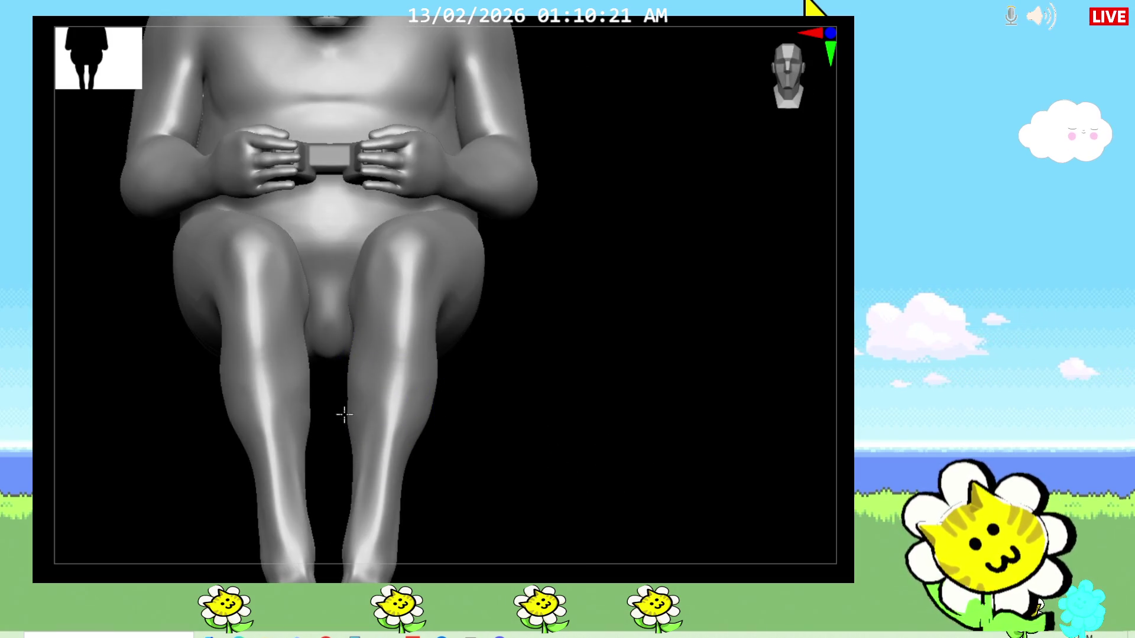
scroll(461, 483, "down", 3)
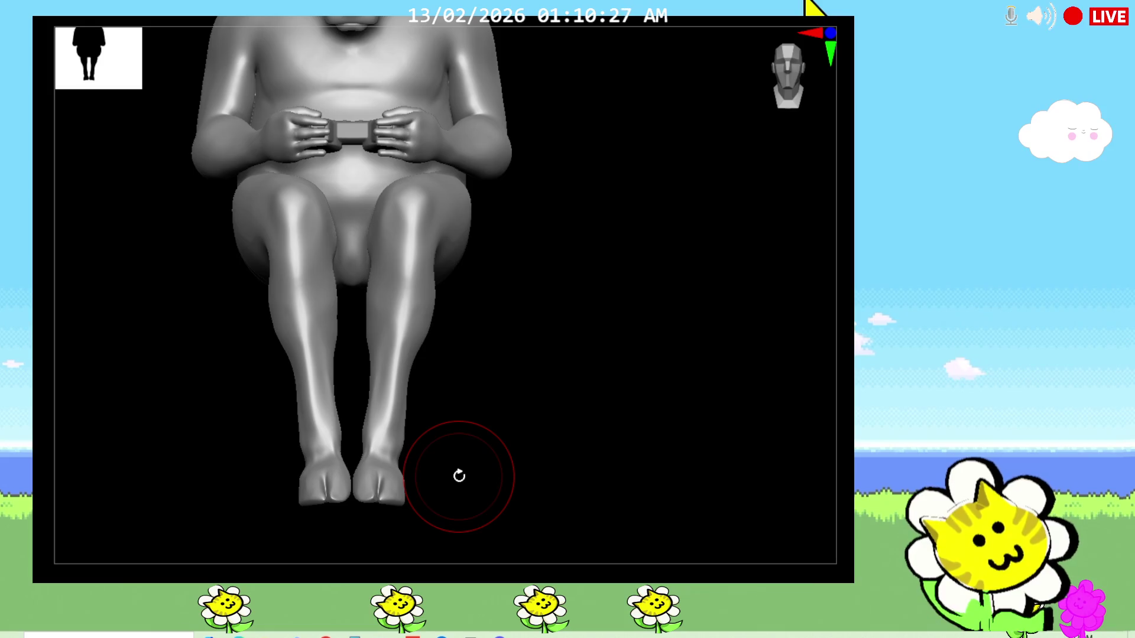
Mask the feet, invert so only the feet are free, and centre the Gizmo 3D on them
mouse_move(284, 425)
left_mouse_down("ctrl")
mouse_move(466, 487)
mouse_move(497, 523)
left_mouse_up("ctrl")
left_click(466, 497, "ctrl")
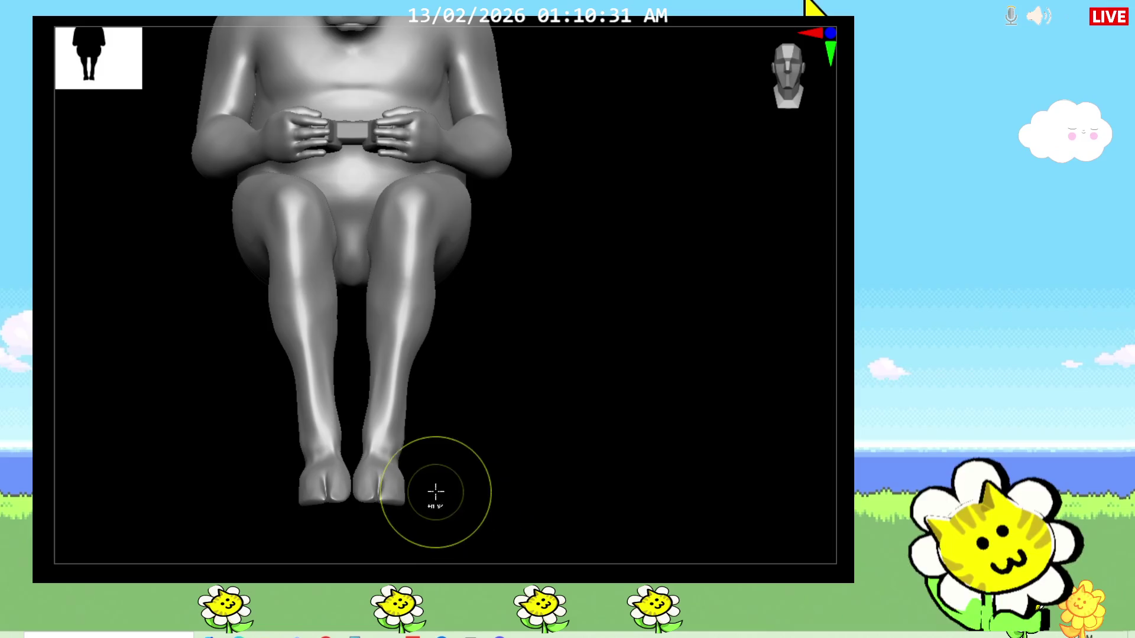
left_click_drag(364, 456, 266, 505, "ctrl")
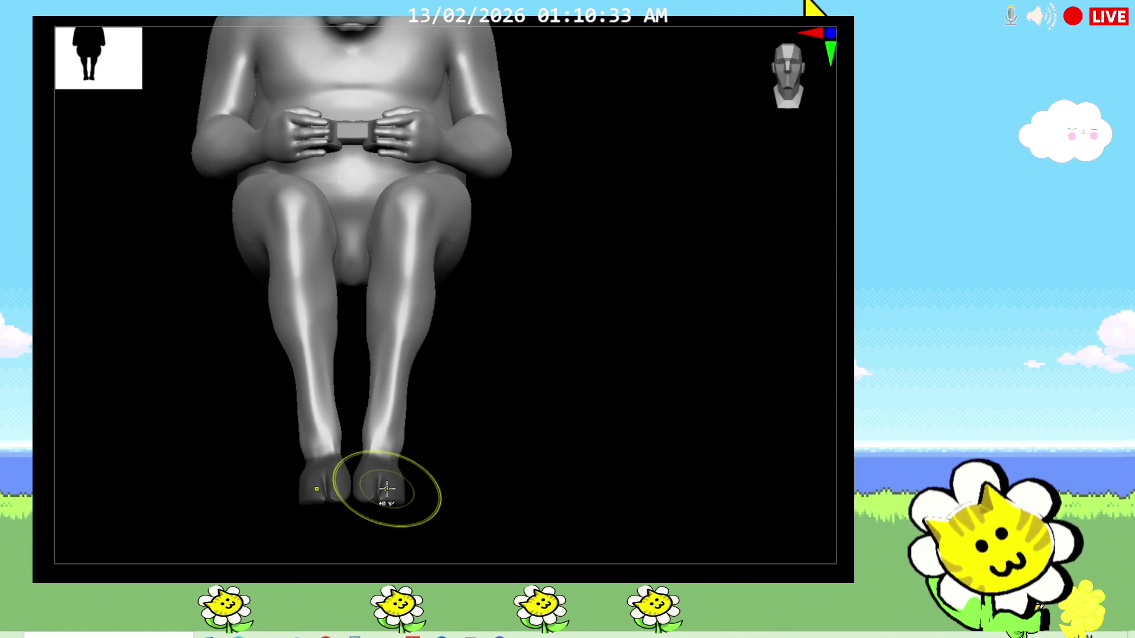
key("ctrl+z")
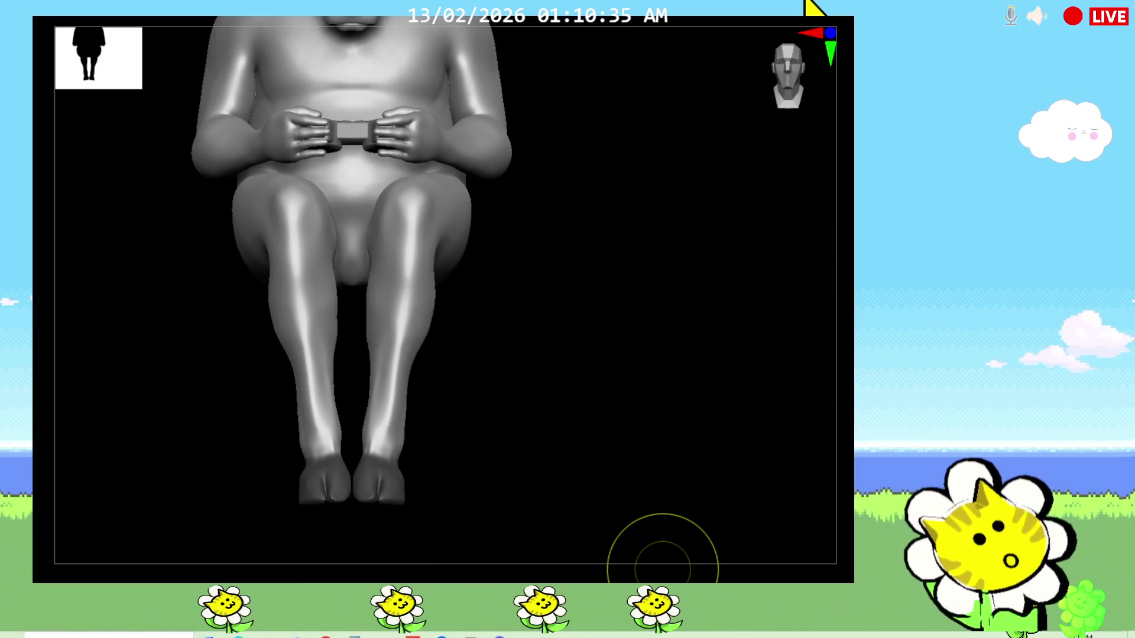
key("ctrl+i")
key("w")
key("w")
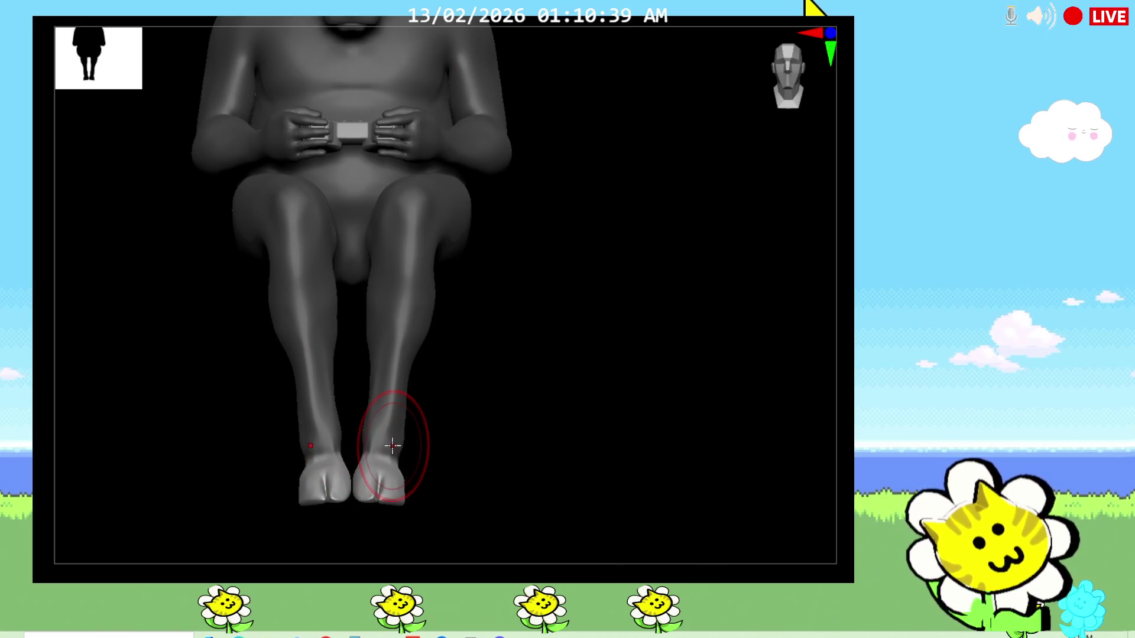
key("w")
left_click(380, 460, "alt")
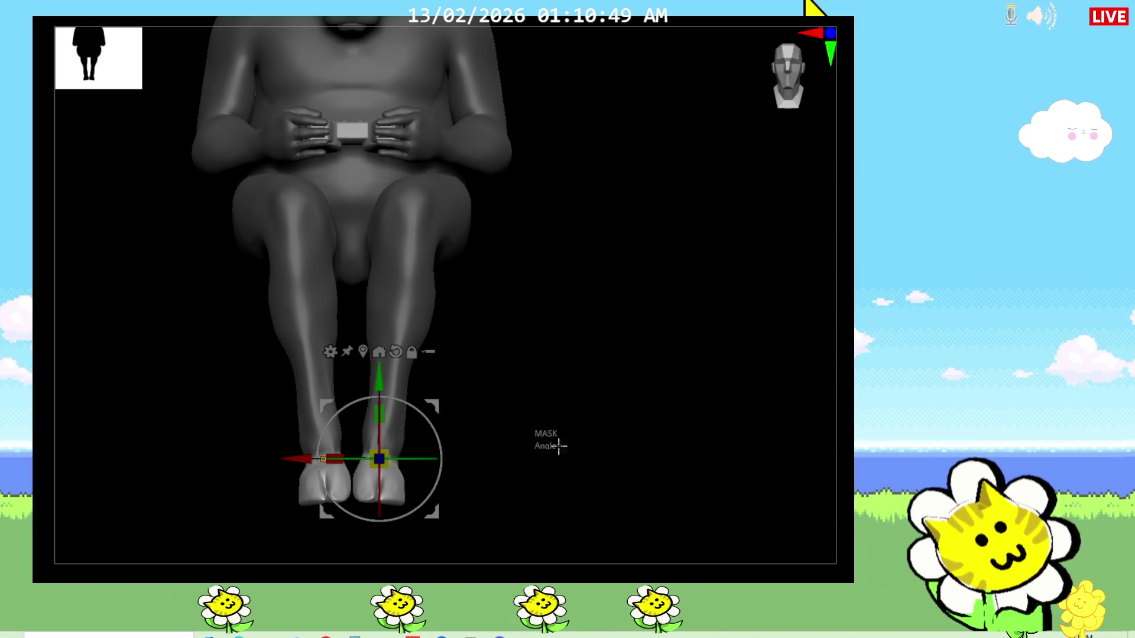
Clear the mask from the whole body, leave Gizmo mode and turn to a side view
left_click_drag(548, 441, 618, 465, "ctrl")
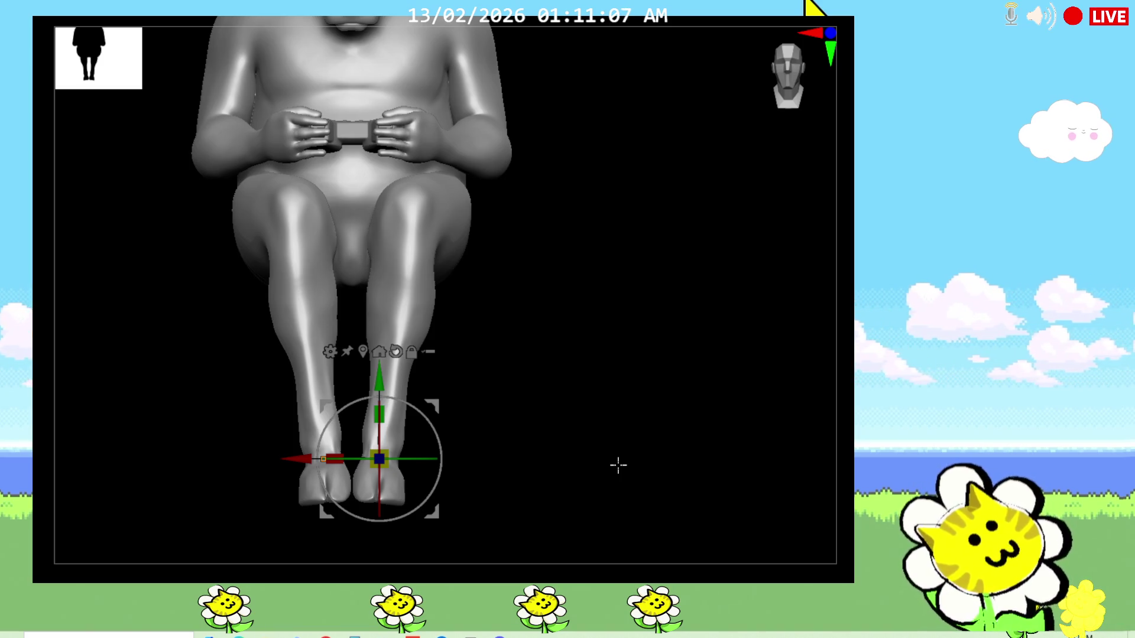
key("w")
left_click_drag(559, 439, 500, 445)
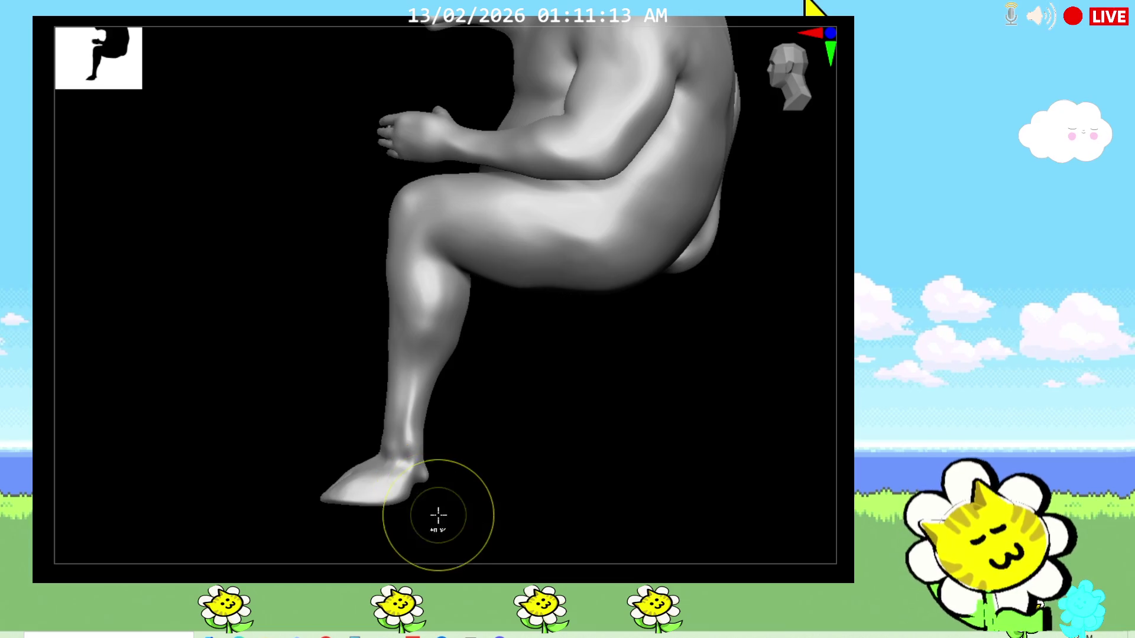
Carve a groove line along the outer edge of the hoof
key("ctrl")
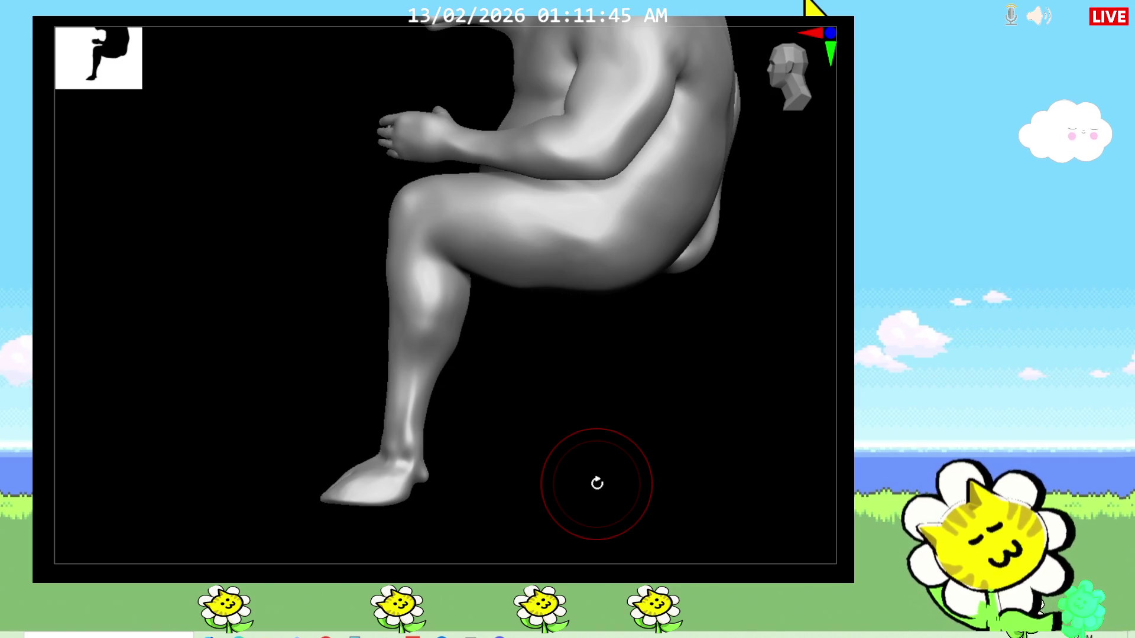
mouse_move(596, 483)
left_mouse_down()
mouse_move(580, 418)
mouse_move(586, 337)
left_mouse_up()
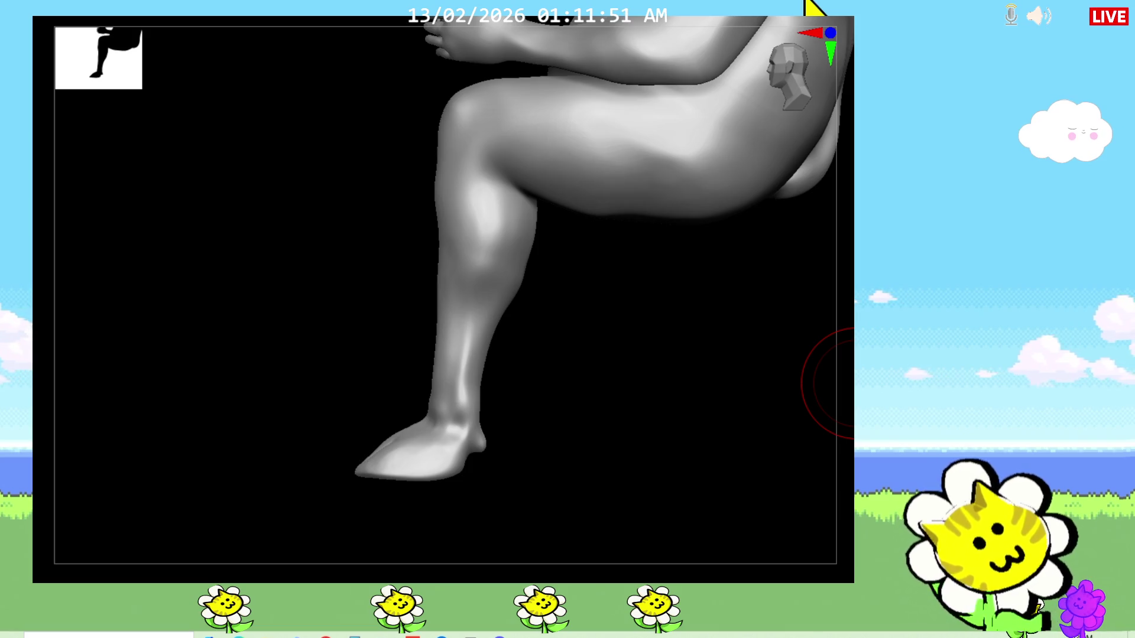
left_click_drag(483, 479, 415, 454)
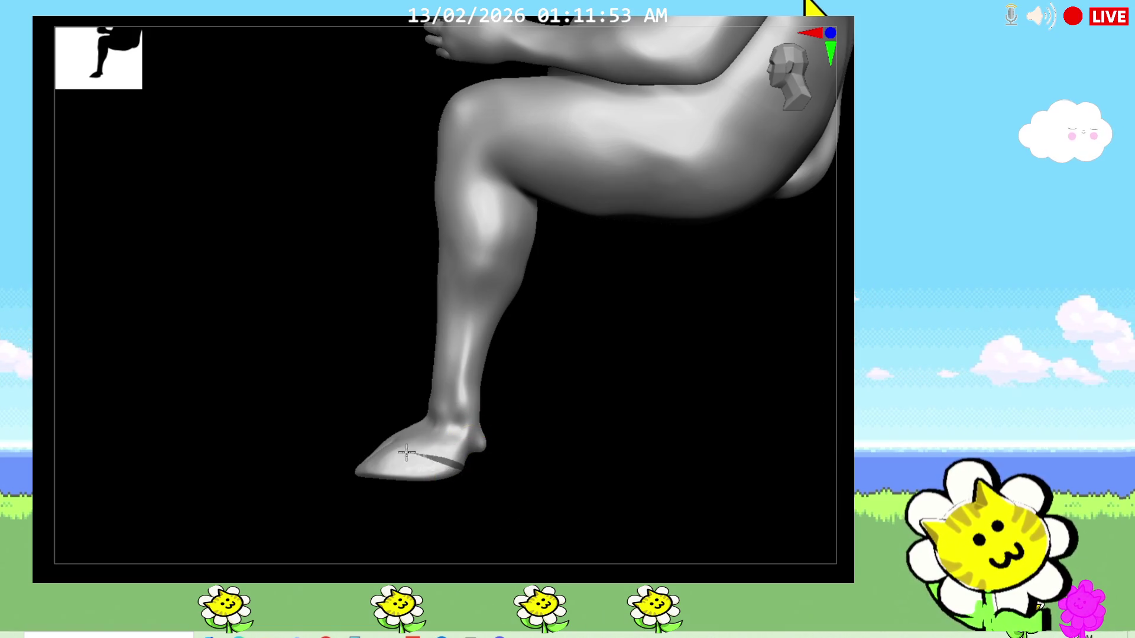